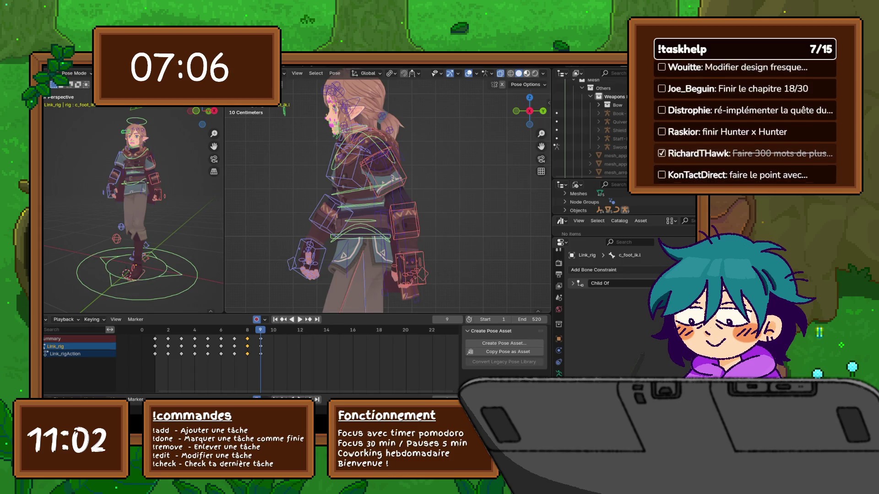
key(z)
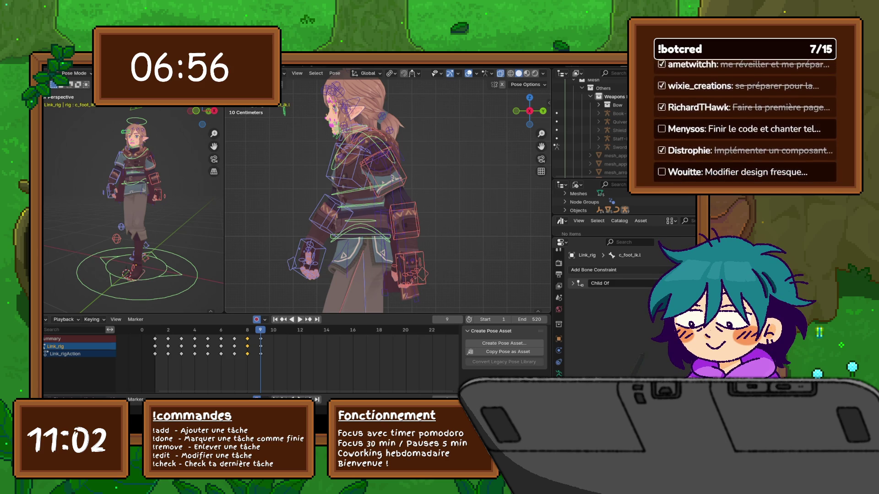
- Preview the rig with materials, flip between frames 8 and 9, then pick the c_shoulder.l bone
key(Left)
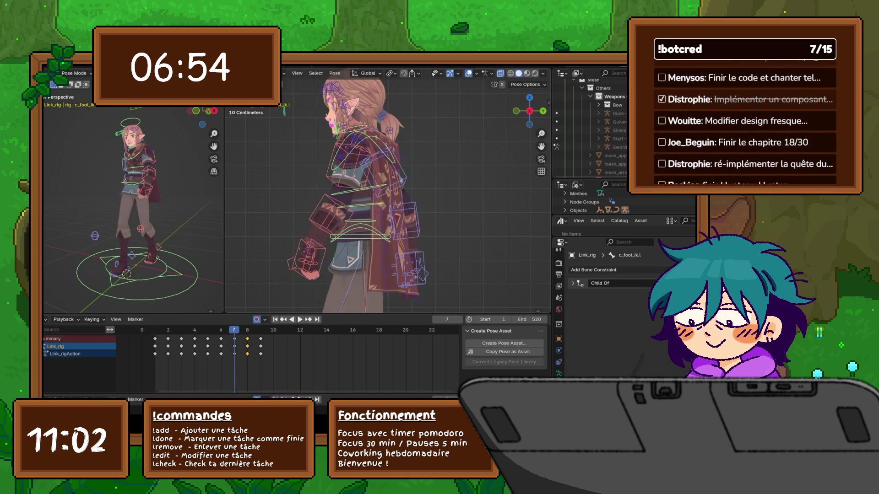
key(Right)
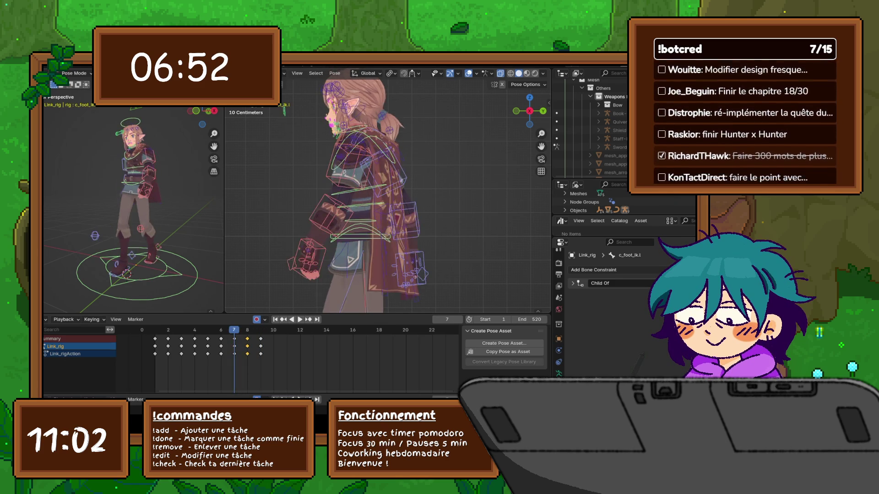
key(Left)
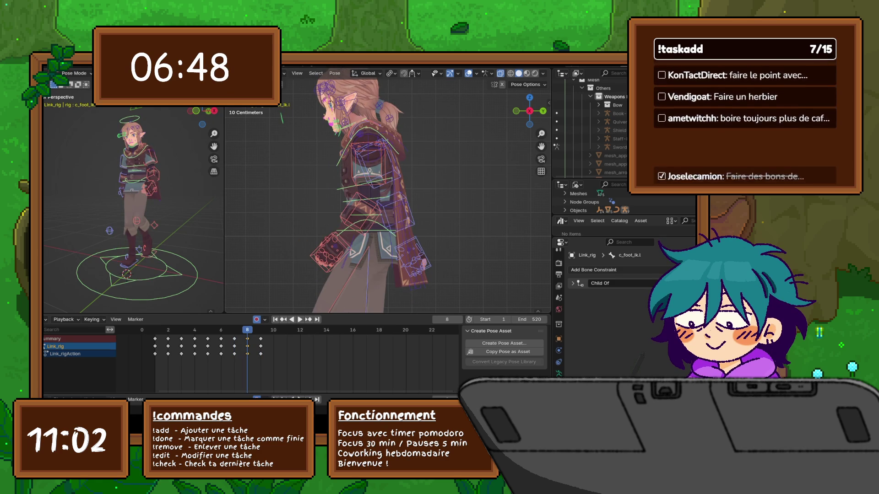
key(Right)
key(Left)
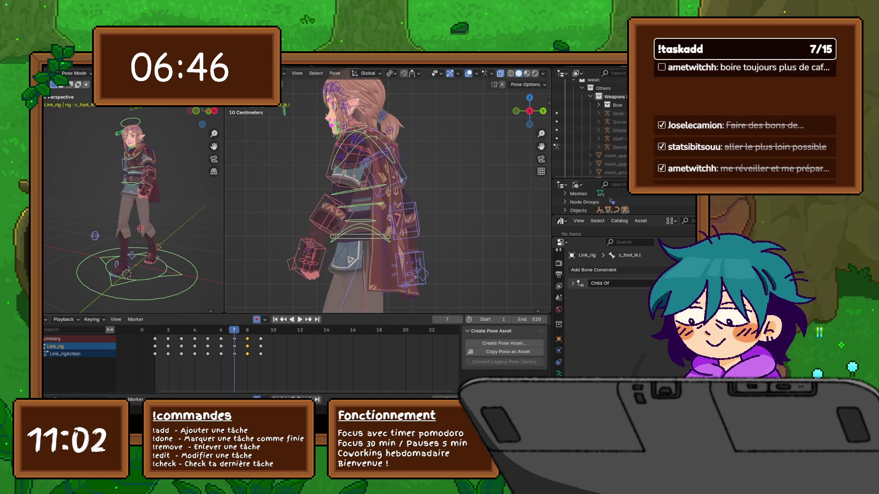
key(ctrl+z)
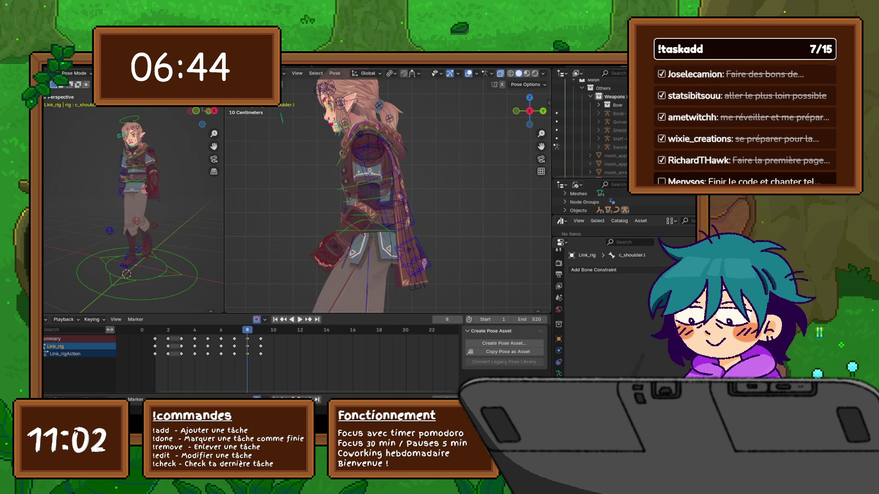
scroll(380, 147, down, 4)
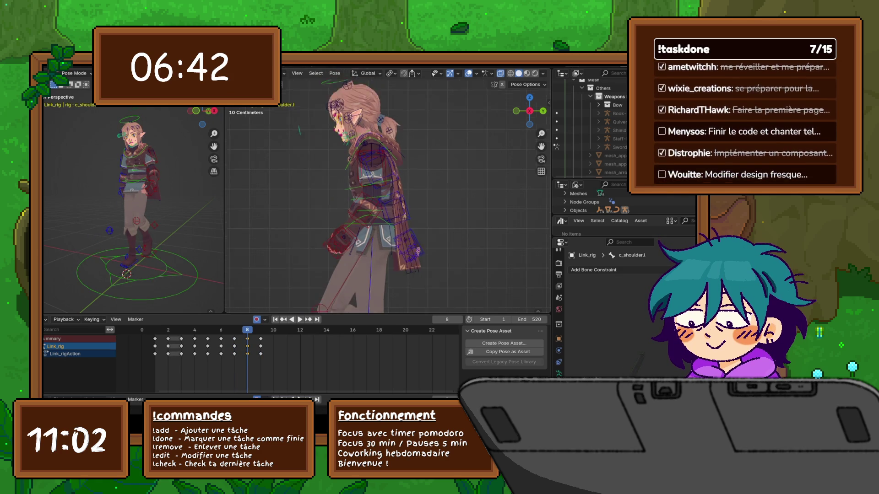
- Face the character front-on in the right view, step through frames 5–9, and tweak the frame-8 pose
middle_drag(371, 206, 413, 206)
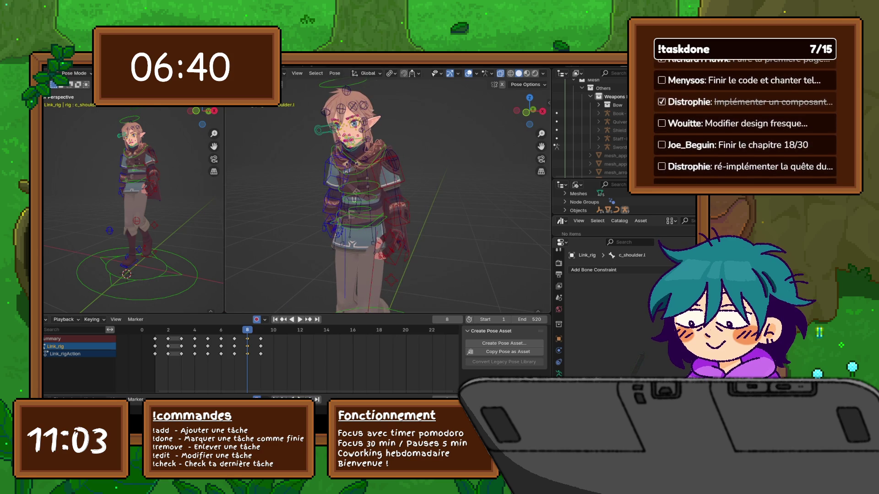
key(Left)
key(Right)
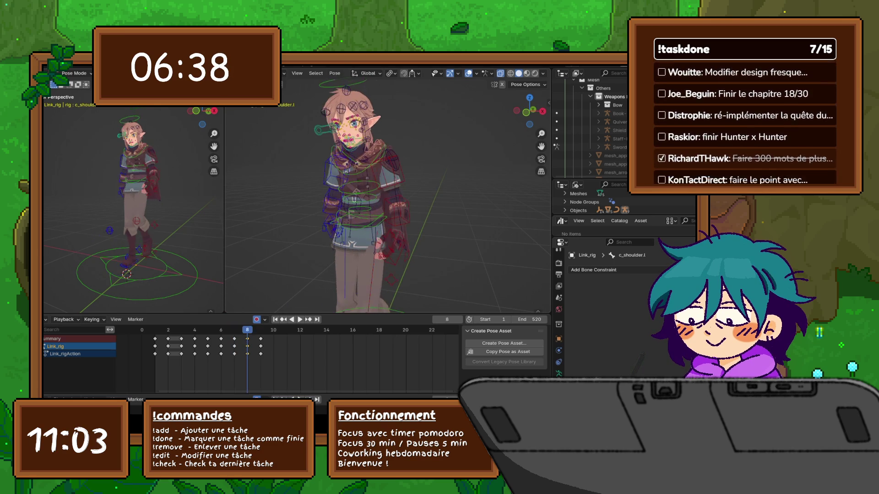
key(Right)
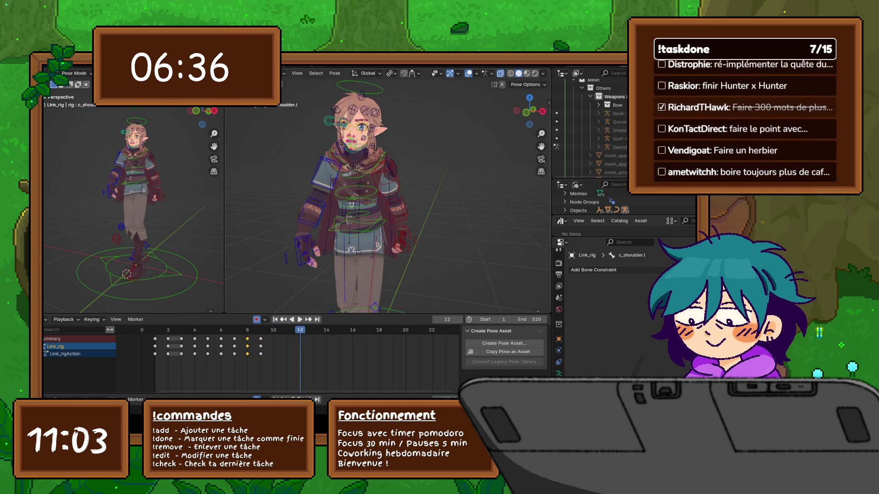
key(Left)
key(Left)
key(Left)
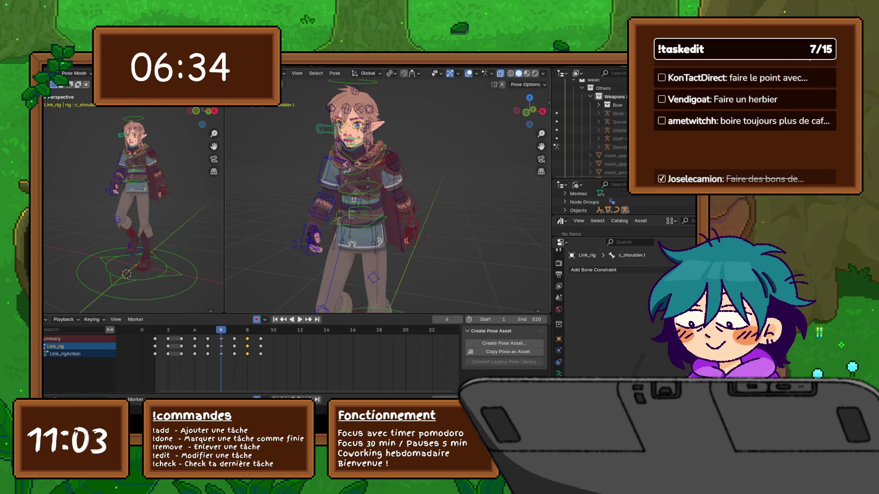
key(Left)
key(Right)
key(Right)
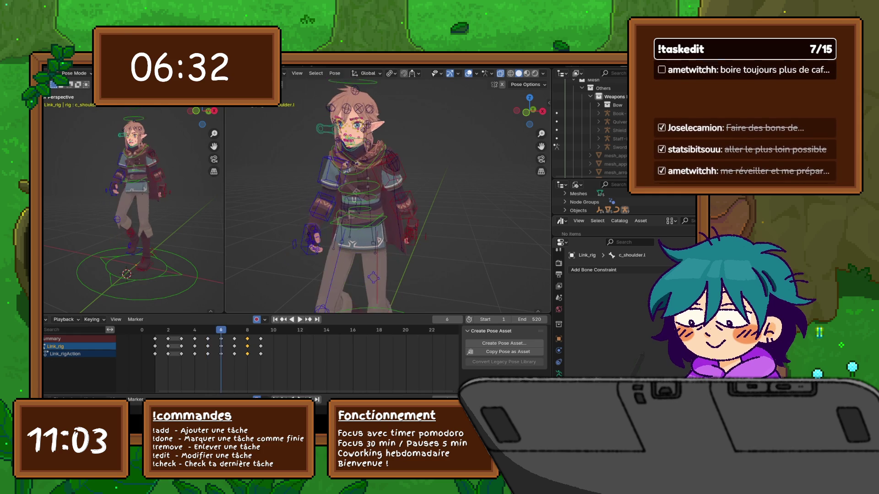
key(Right)
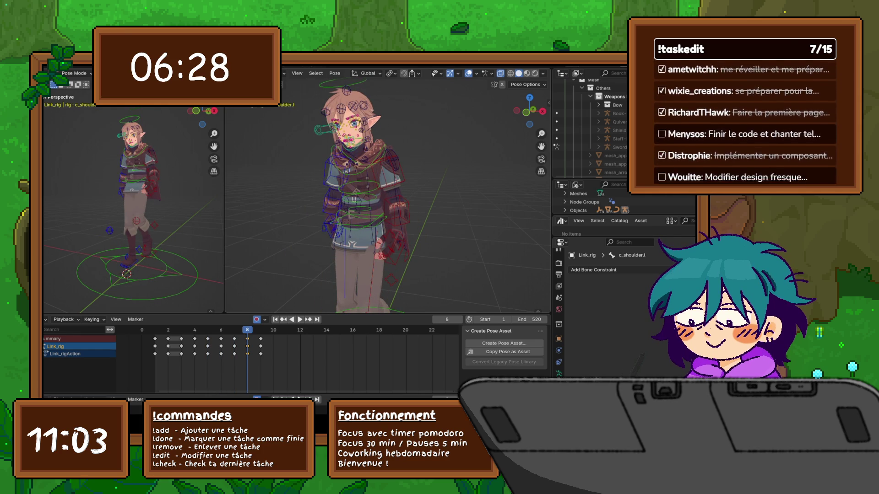
key(ctrl+z)
- Switch the left view to orthographic front and compare the arm pose across frames 5, 6 and 7
key(KP_1)
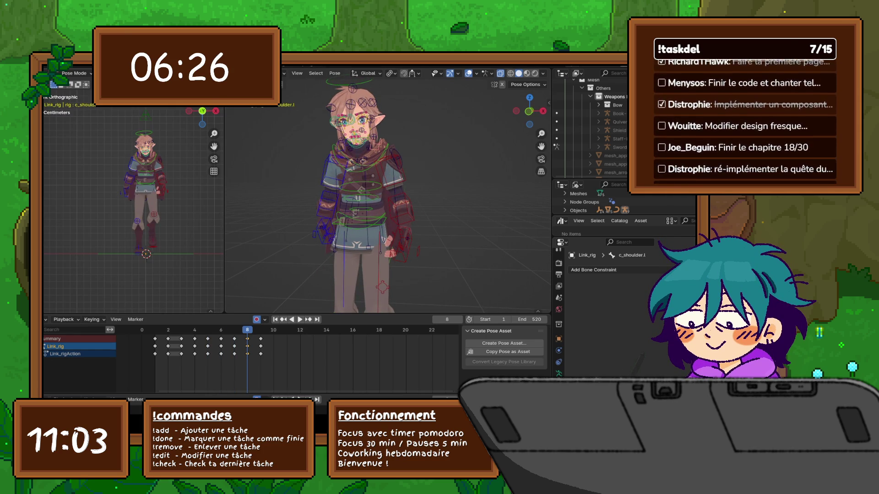
scroll(134, 206, up, 2)
scroll(134, 206, up, 2)
scroll(134, 207, up, 2)
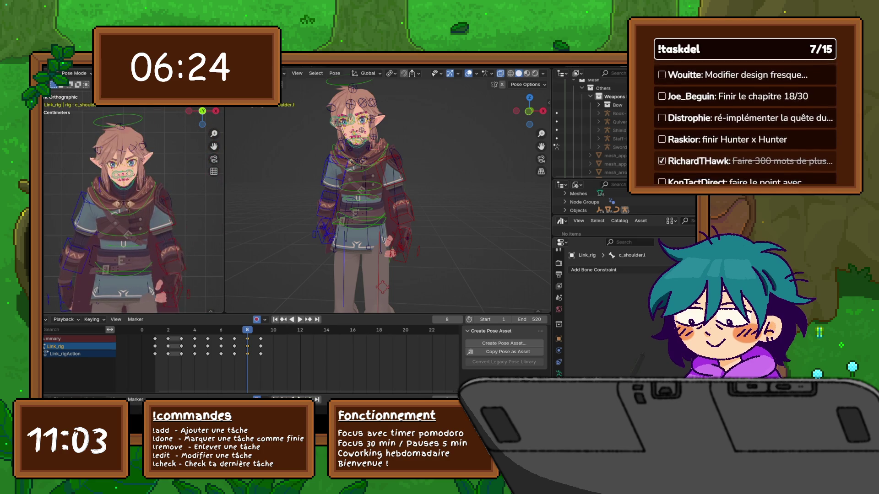
key(Left)
key(Left)
key(Right)
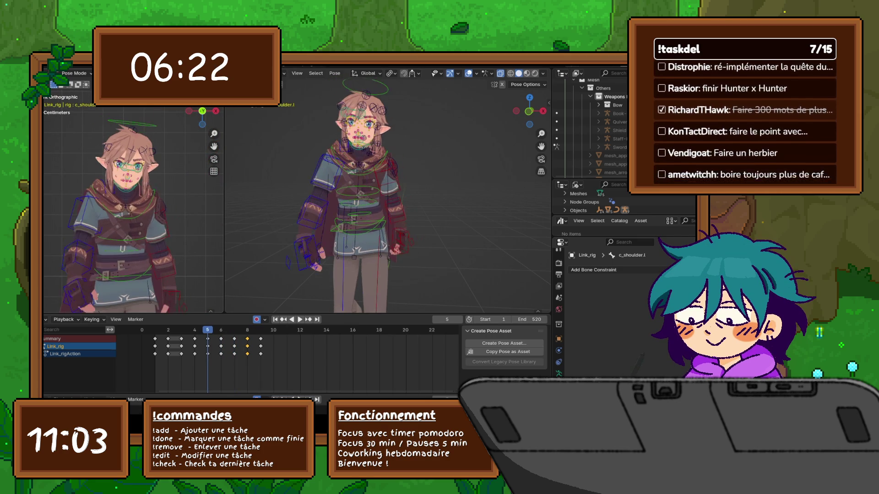
key(Left)
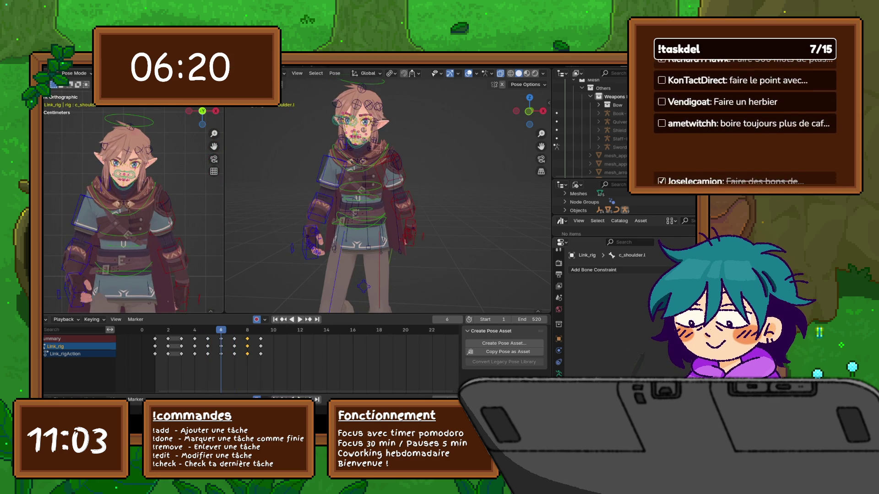
key(Right)
key(Left)
key(Right)
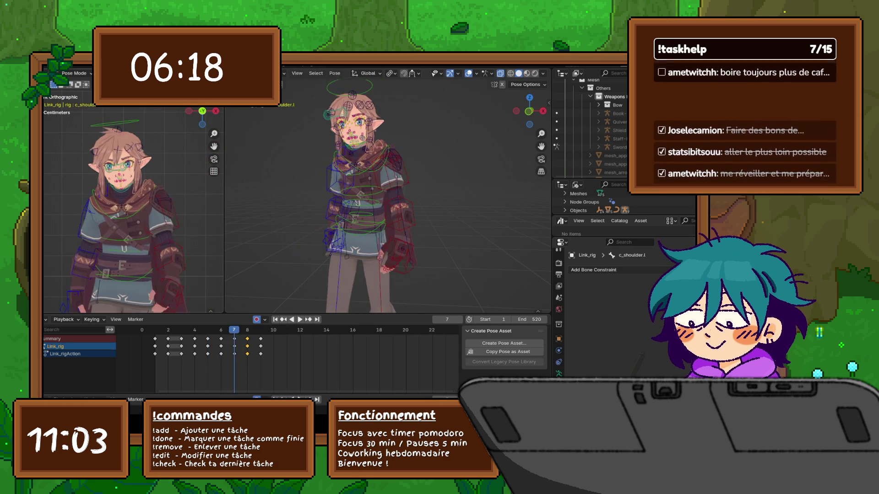
key(Left)
key(Left)
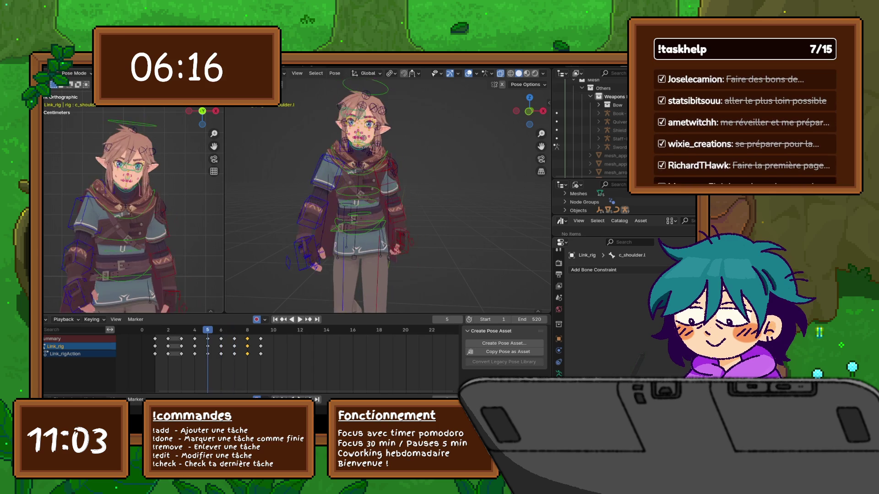
key(Right)
key(Left)
key(Right)
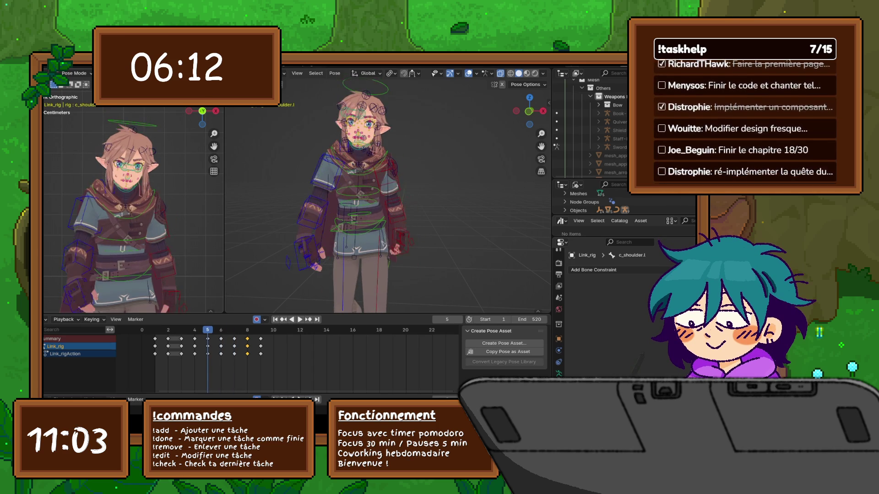
- Flip repeatedly between frames 5 and 6 to judge the arm motion, resting on frame 6
key(Left)
key(Right)
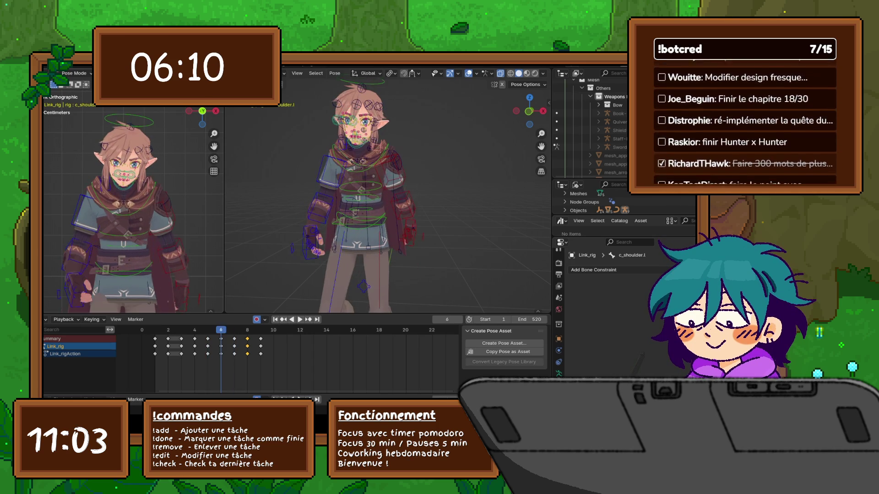
key(Left)
key(Right)
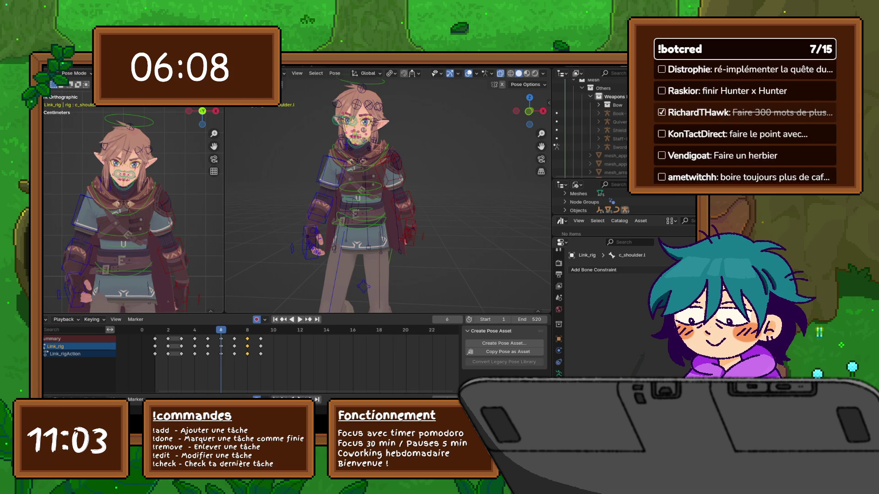
key(Left)
key(Right)
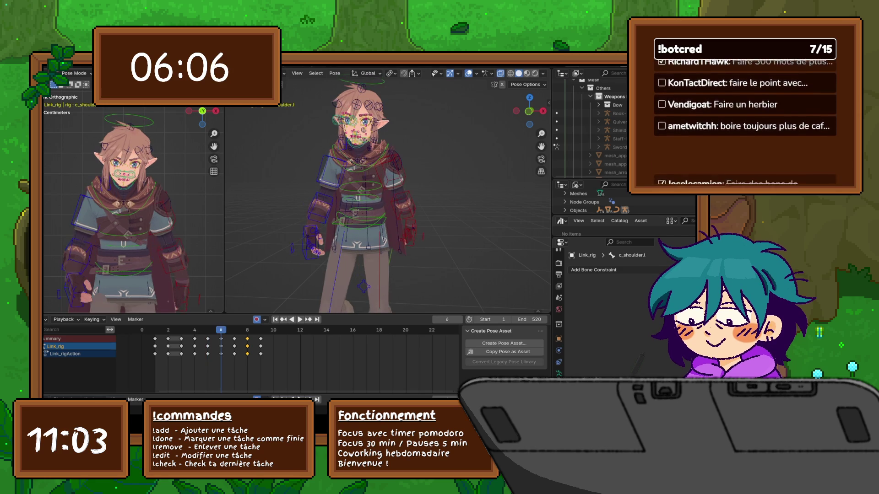
key(Left)
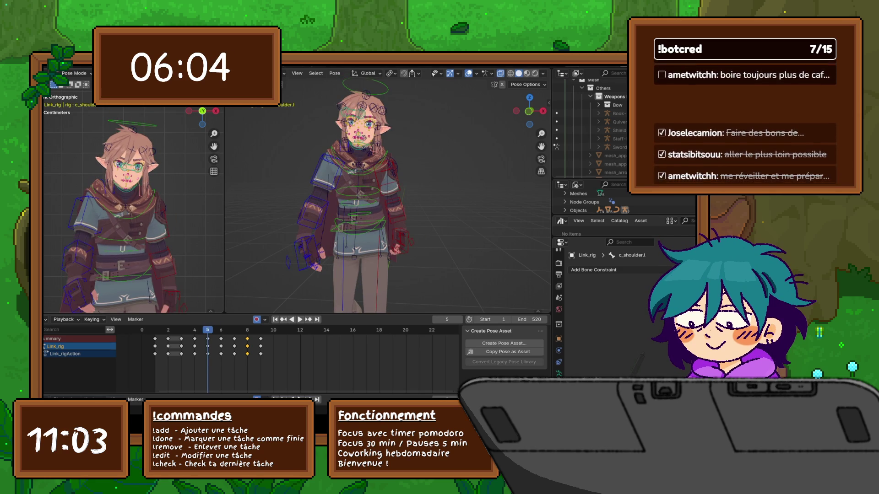
key(Right)
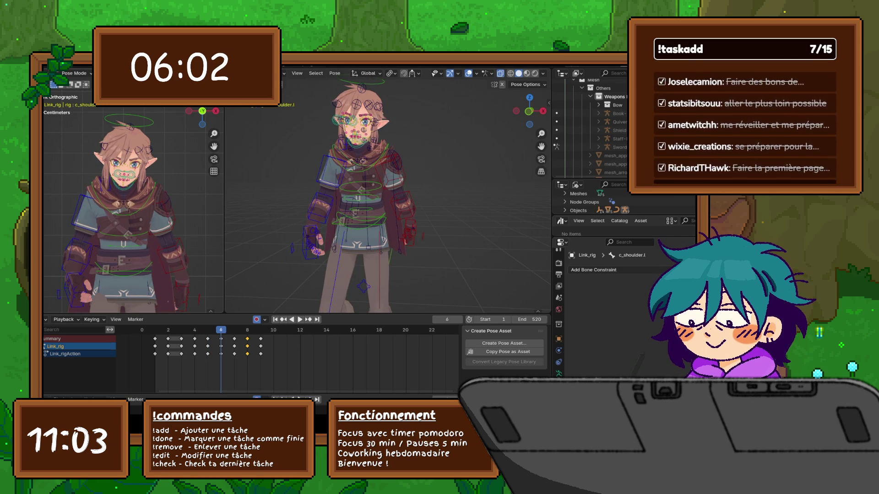
- Rotate c_shoulder.r slightly, then rotate c_shoulder.l to match at frame 6
click(344, 145)
key(r)
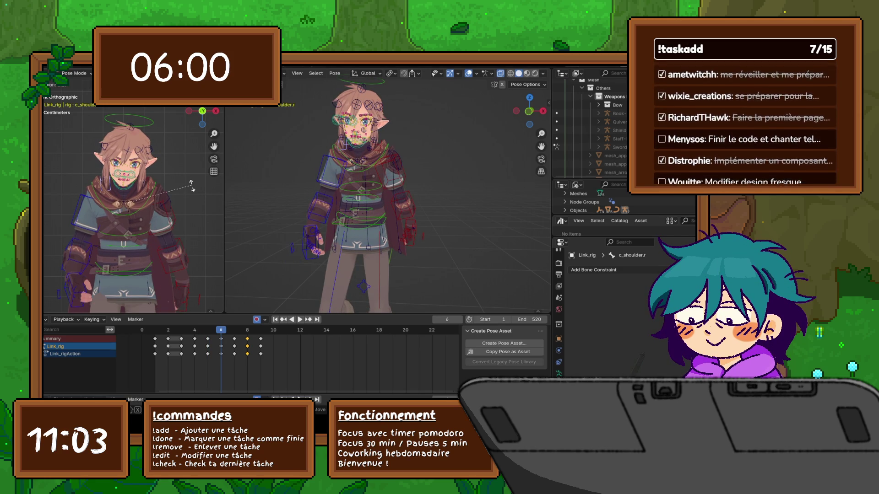
key(Return)
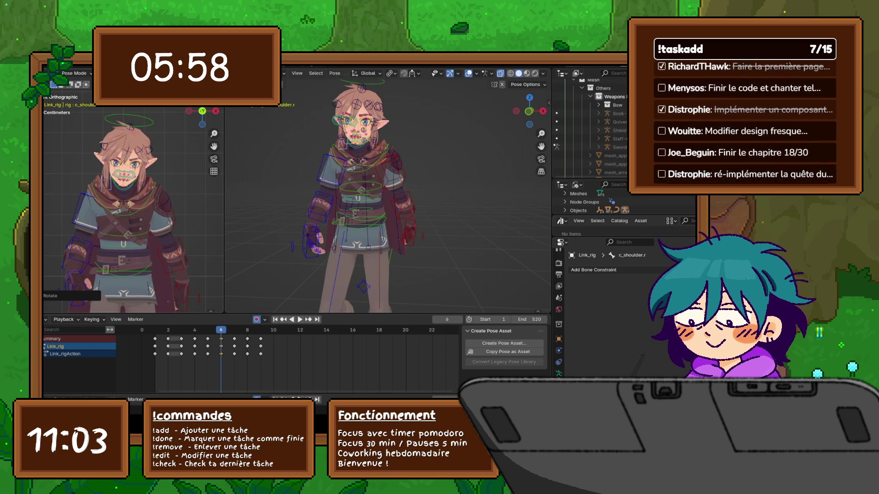
click(157, 187)
key(r)
click(192, 190)
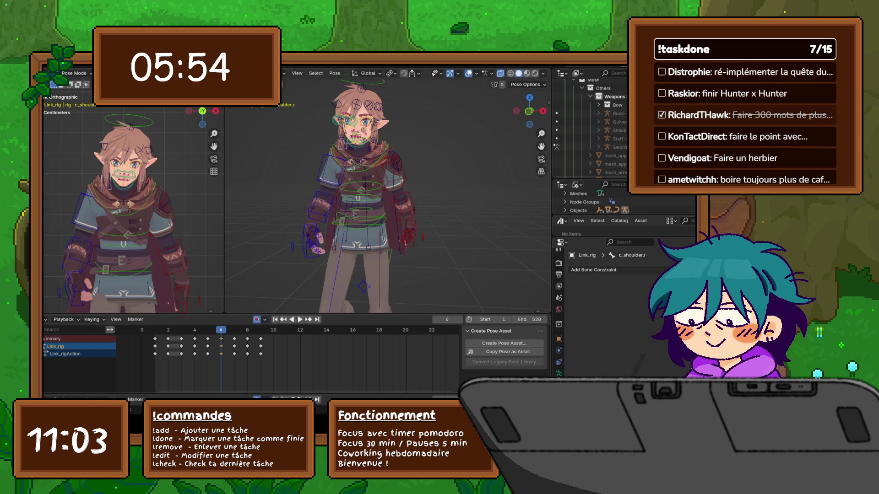
- Copy the pose keys in the Dope Sheet and Paste Flipped onto frame 8
right_click(219, 340)
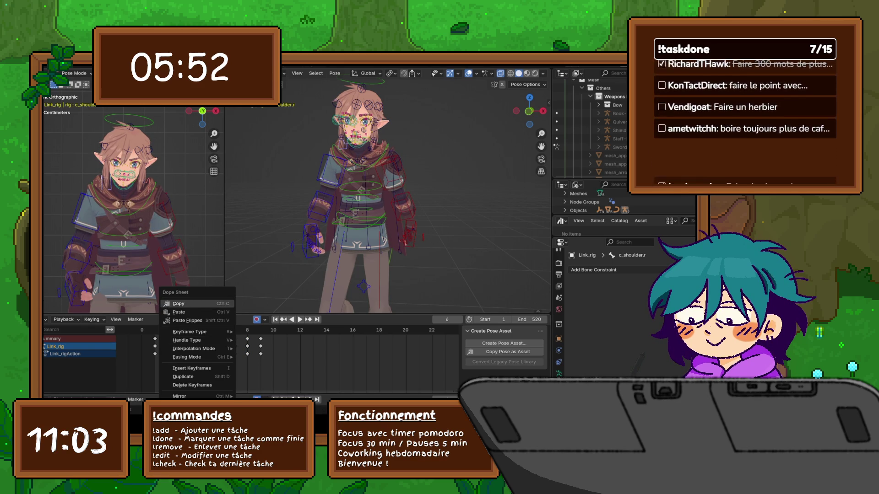
key(Escape)
key(space)
key(space)
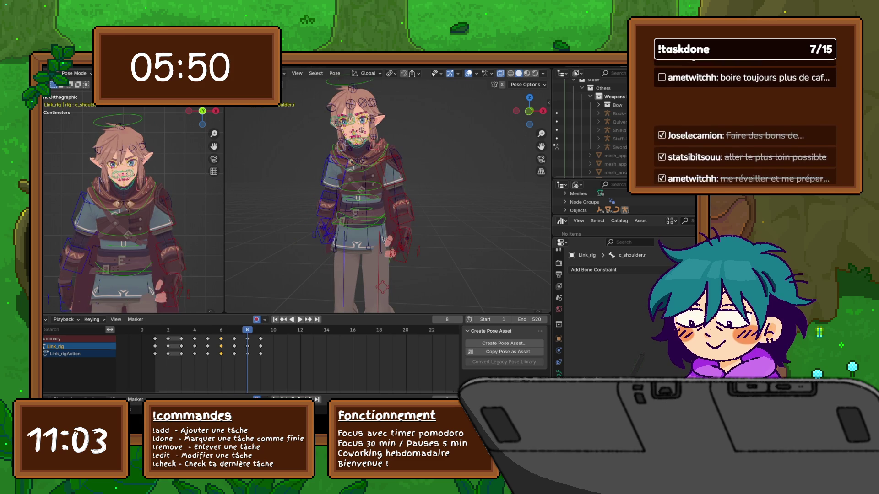
right_click(225, 341)
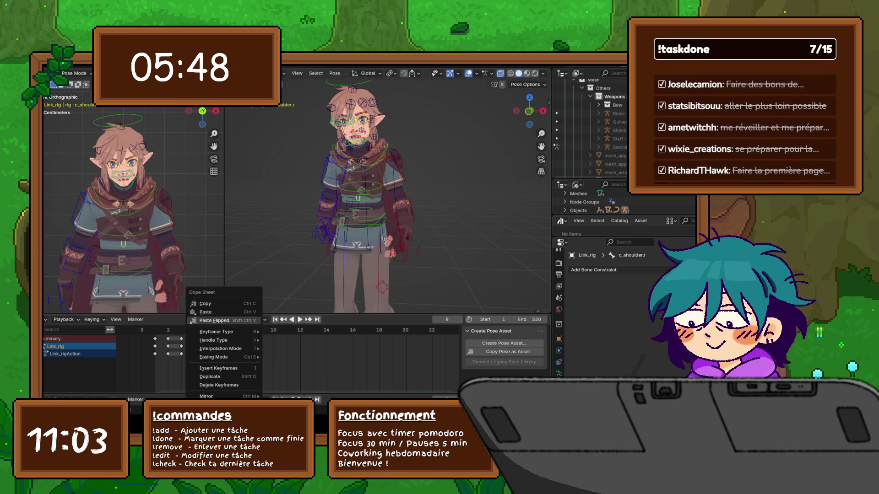
click(220, 303)
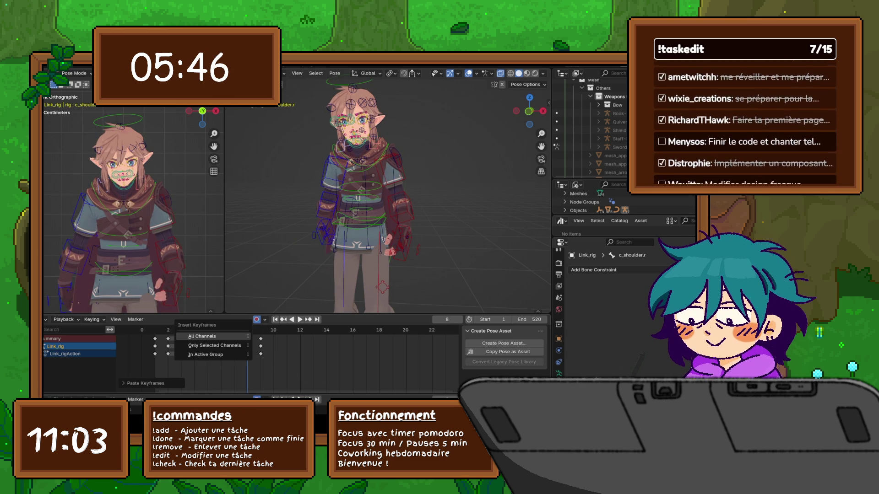
- Insert keyframes on All Channels at frame 8
key(i)
click(227, 346)
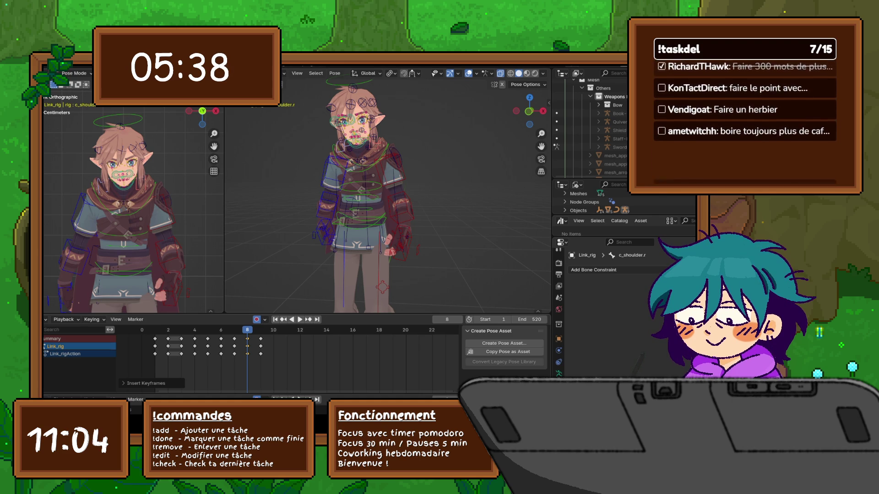
click(77, 73)
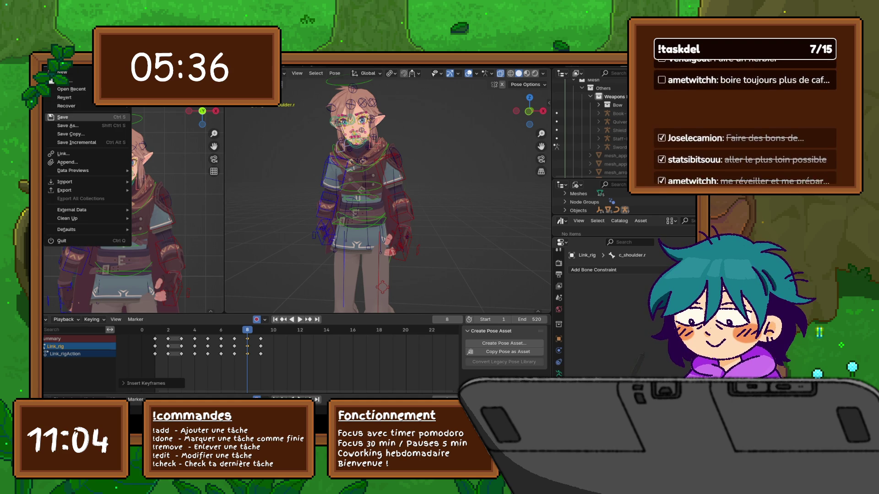
key(Left)
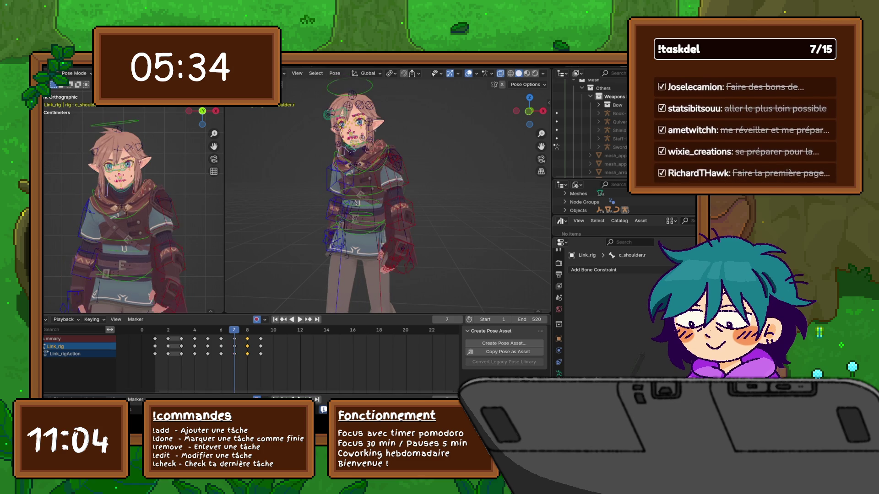
key(Left)
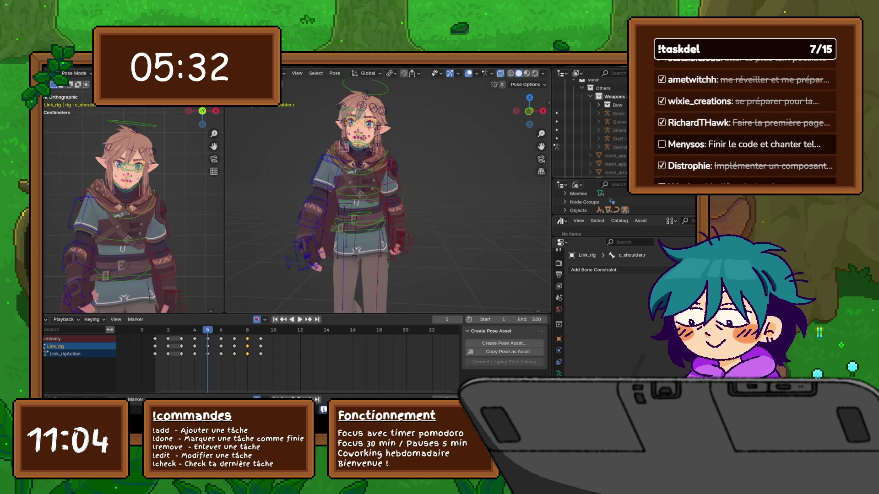
key(Right)
key(Left)
key(Right)
key(Left)
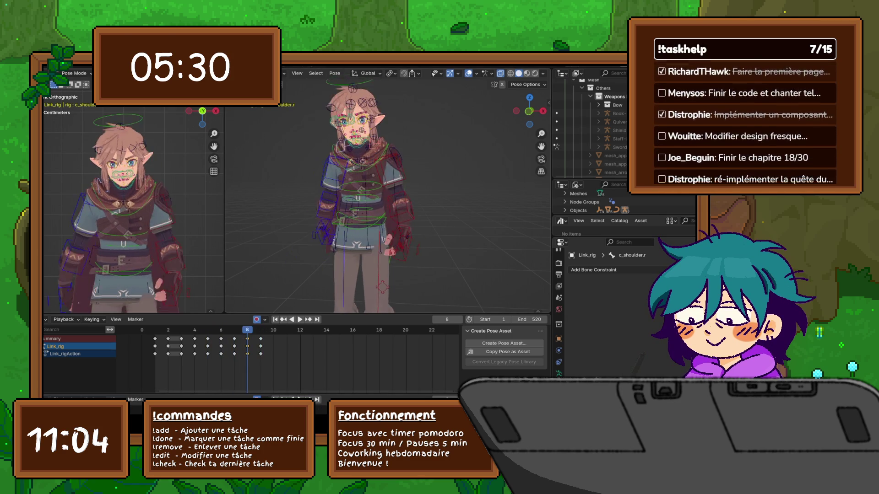
key(Right)
key(Left)
key(Right)
key(Left)
key(Right)
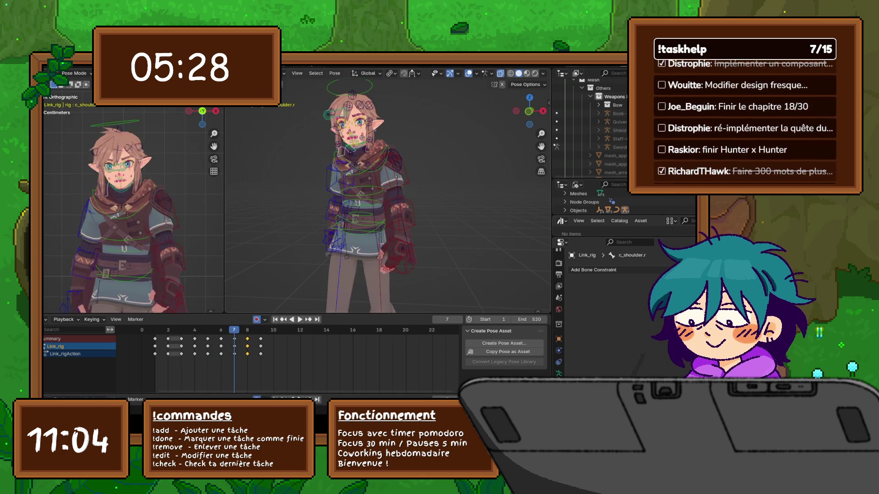
key(Left)
key(Left)
key(Left)
key(Left)
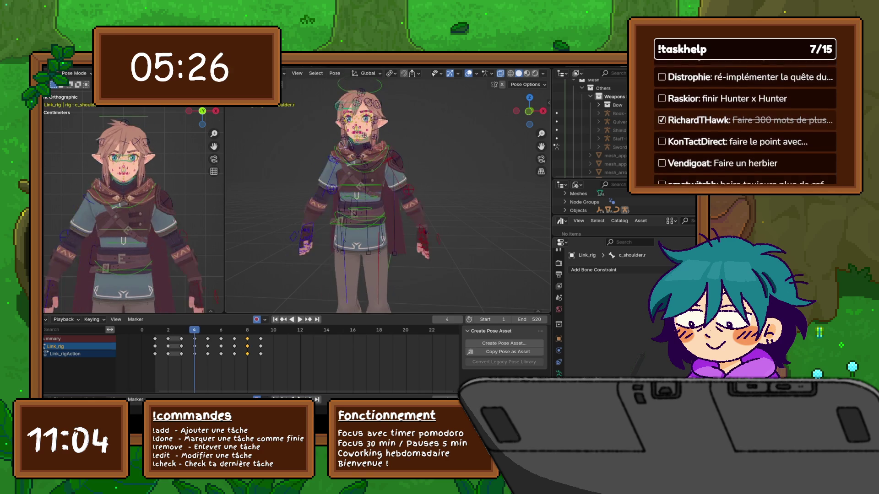
key(Left)
key(Right)
key(Right)
key(Right)
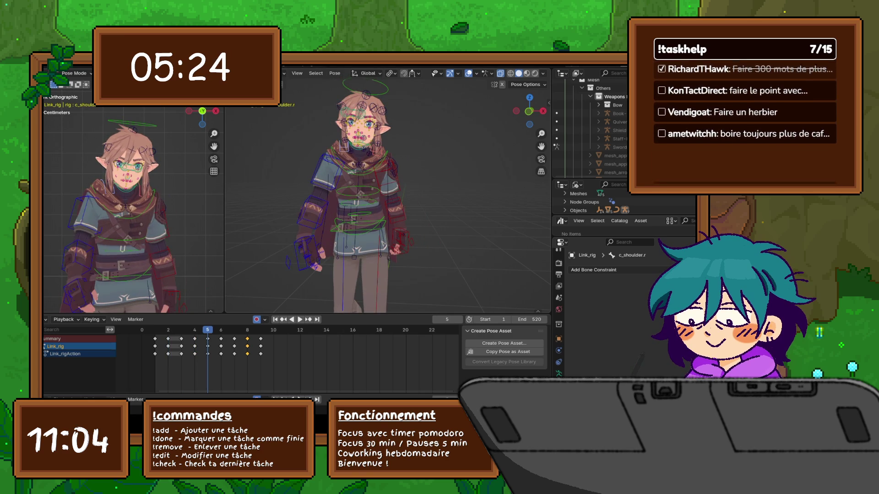
key(Right)
key(Left)
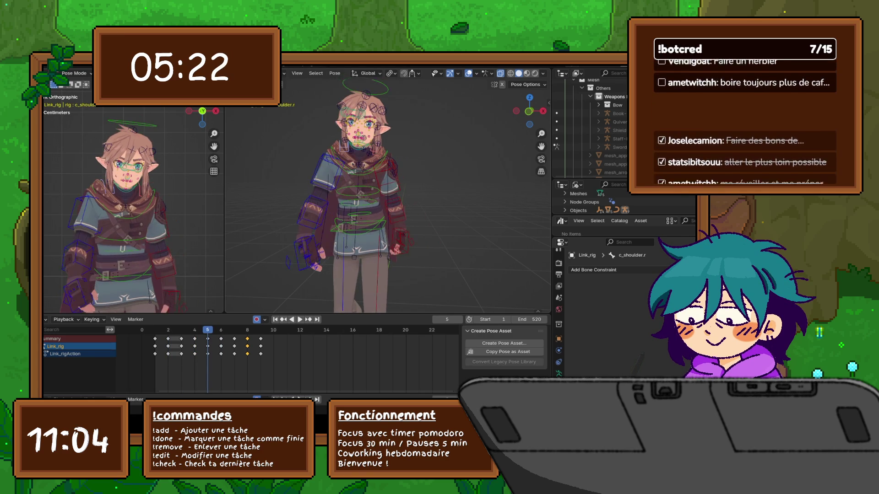
key(Right)
key(Left)
key(Right)
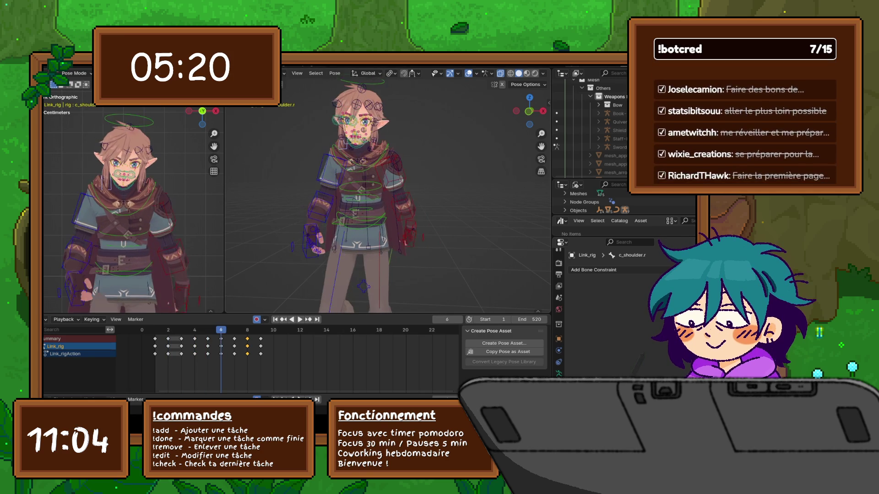
key(Left)
key(Right)
key(Left)
key(Right)
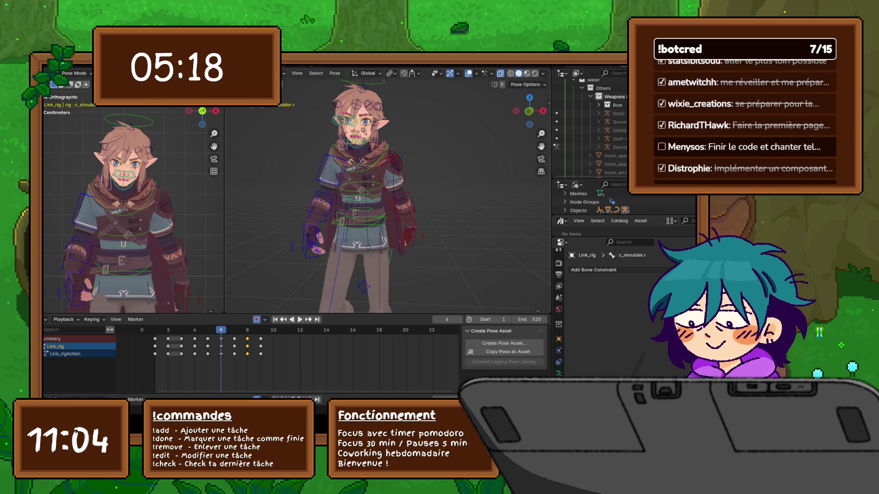
key(Left)
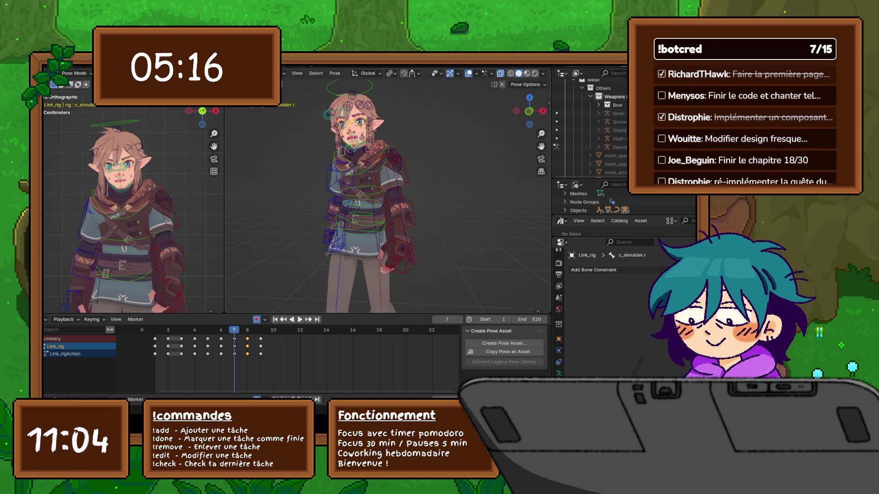
key(Right)
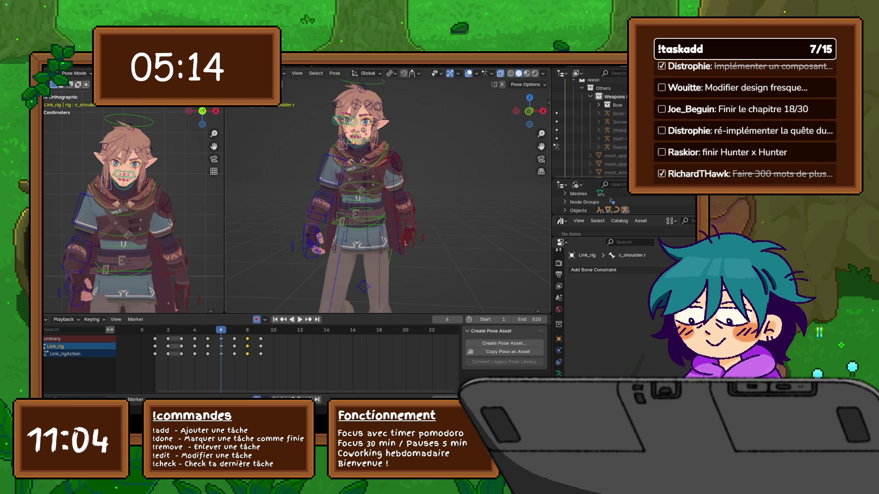
key(Left)
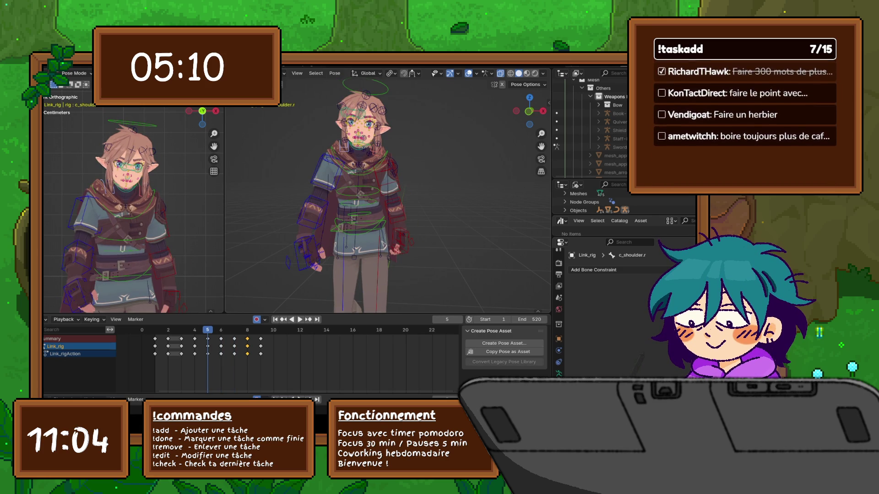
key(Right)
scroll(337, 192, up, 2)
scroll(336, 192, up, 3)
- Select the Bip001_tunicBotFrt_R bone and rotate it around the X axis on frame 6
shift+middle_drag(337, 206, 336, 131)
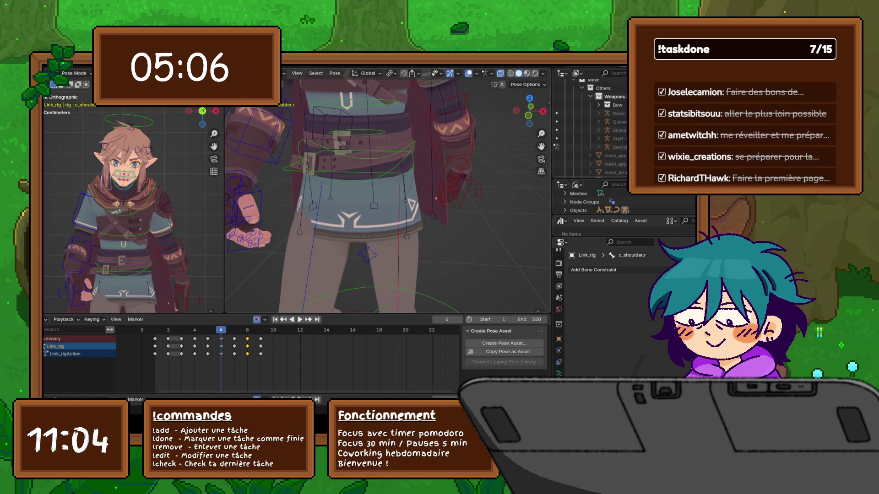
click(313, 204)
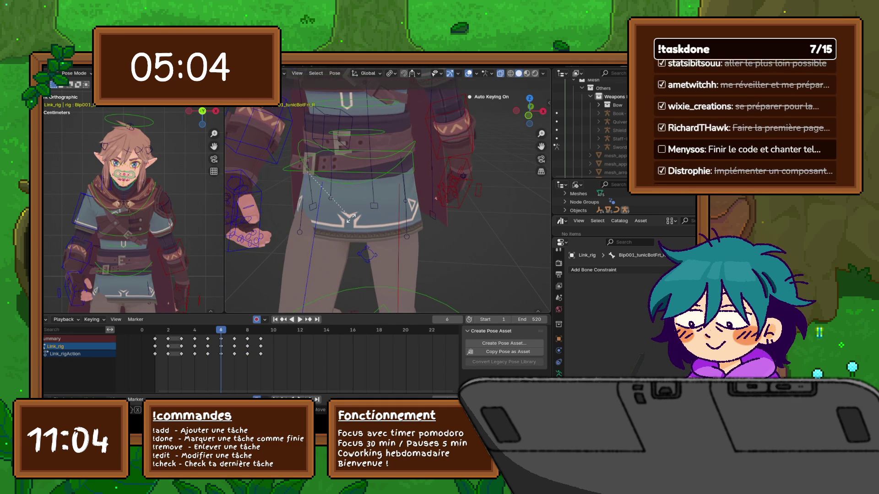
key(r)
key(y)
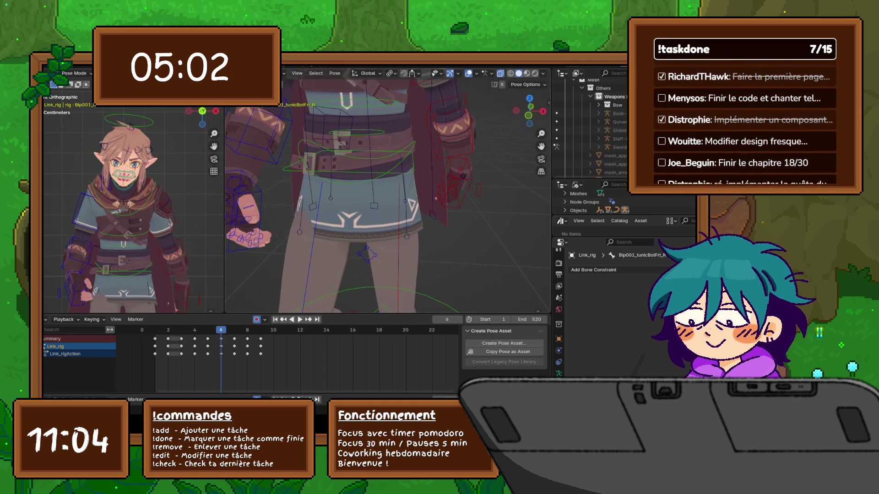
key(z)
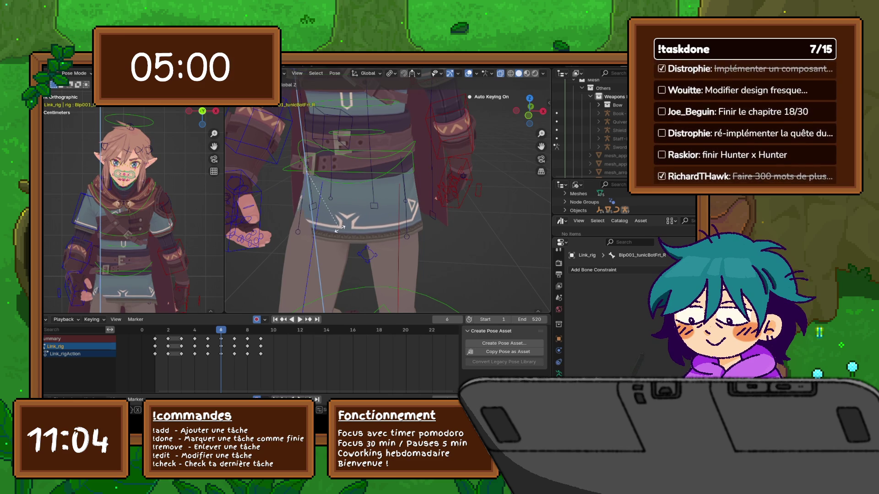
key(x)
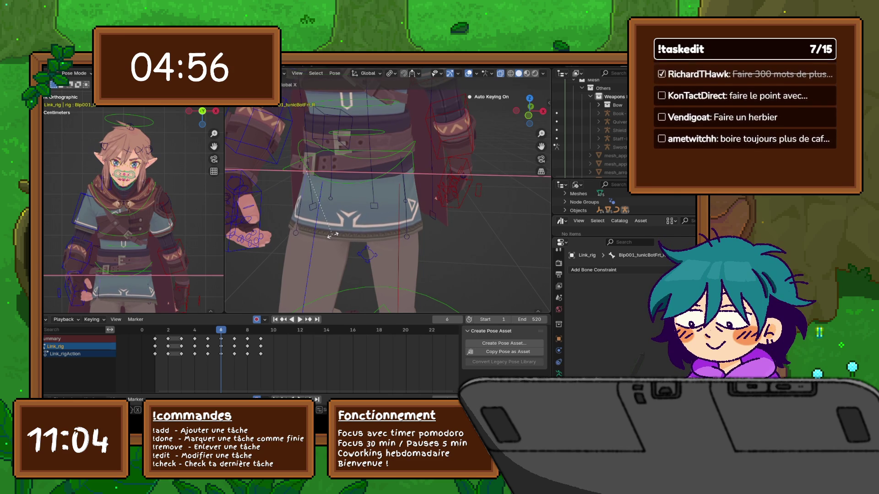
click(298, 213)
- Apply a second X-axis rotation to the tunic bone and inspect the result
key(r)
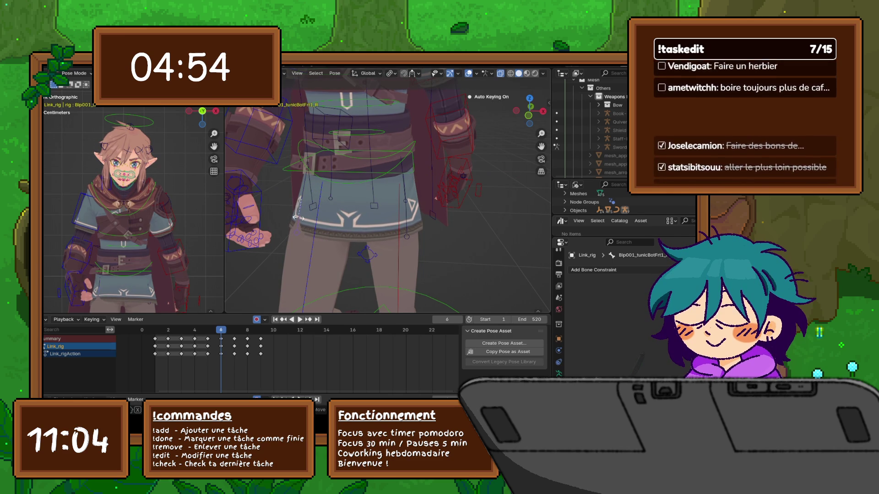
key(x)
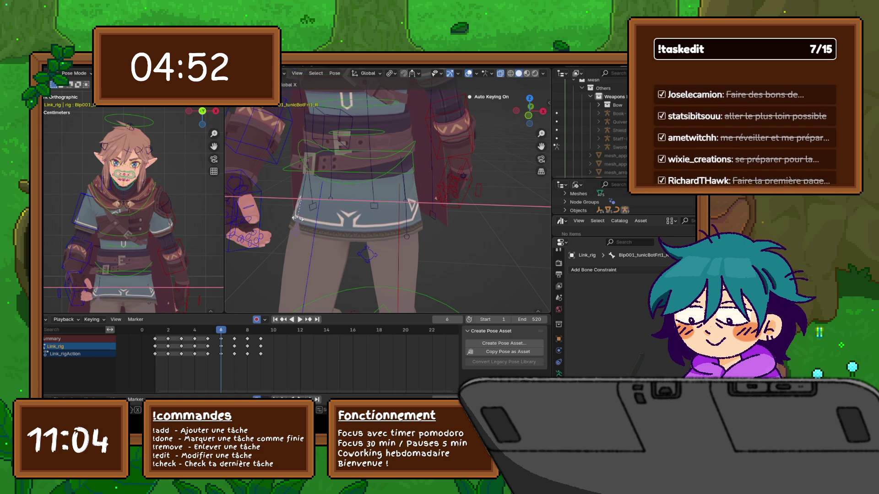
click(291, 218)
mouse_move(341, 193)
middle_down()
mouse_move(385, 200)
mouse_move(372, 206)
middle_up()
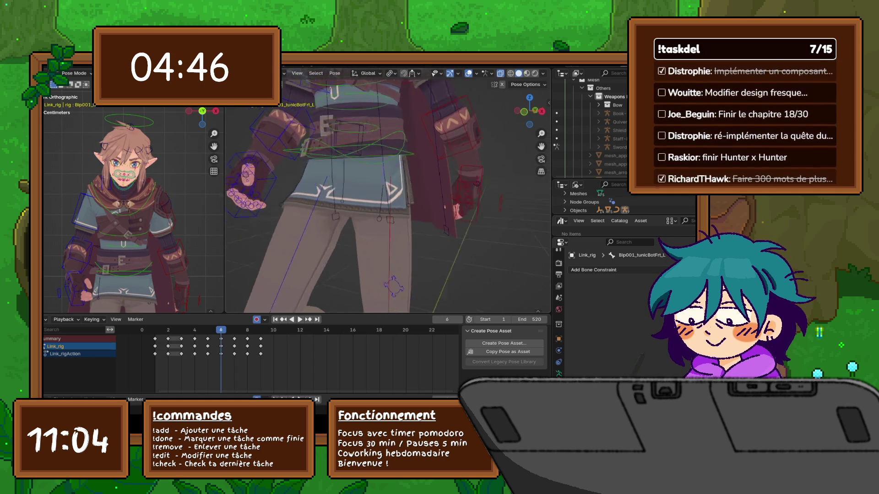
- From a side view, rotate the tunic bone further around X on frame 6
middle_drag(371, 206, 412, 206)
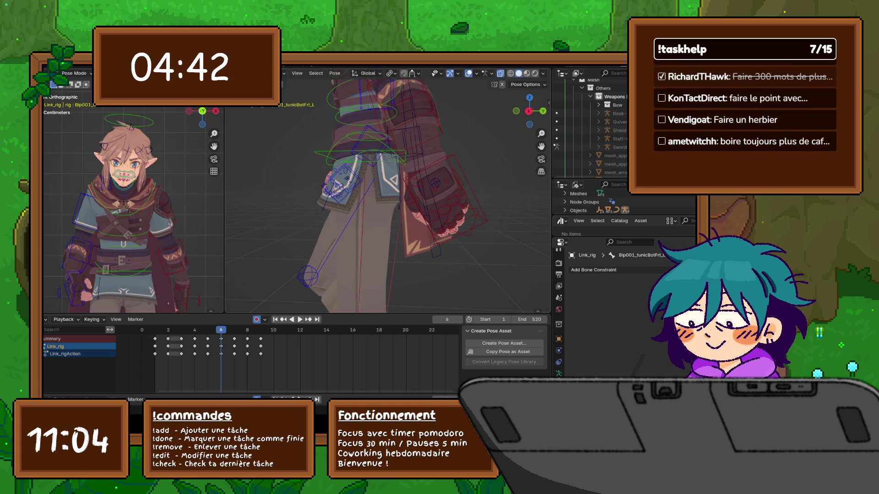
key(r)
key(x)
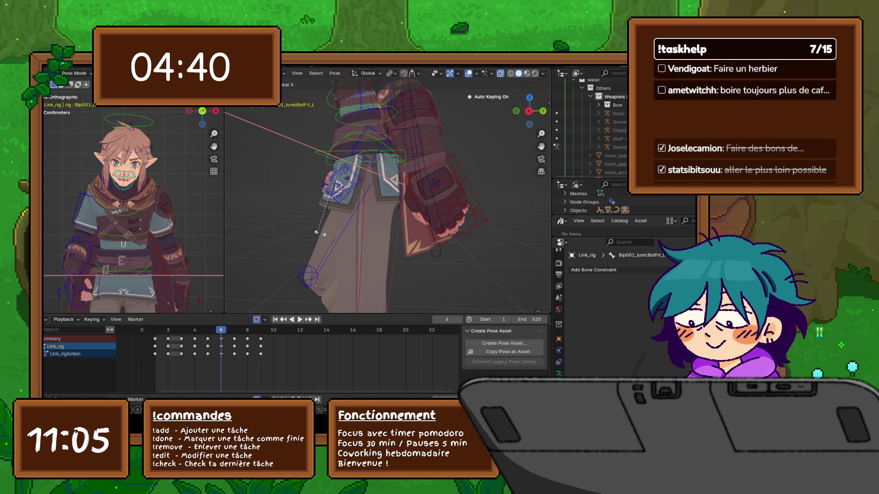
click(335, 229)
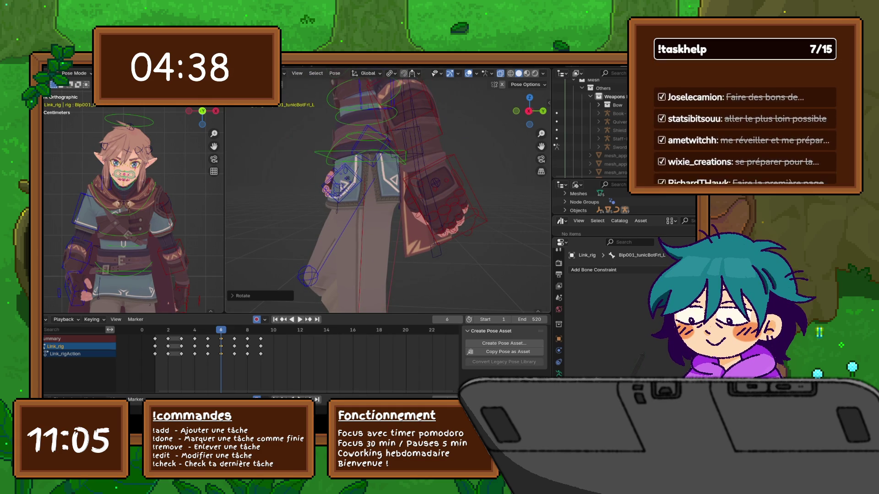
mouse_move(335, 228)
middle_down()
mouse_move(439, 227)
mouse_move(357, 227)
middle_up()
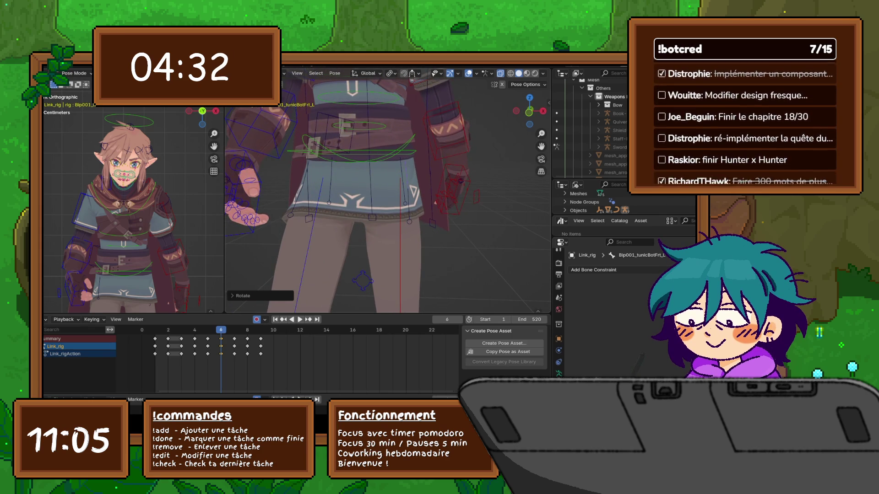
- Compare the pose on frames 6 and 7 from several angles, ending on frame 7
key(Left)
key(Right)
key(Left)
key(Right)
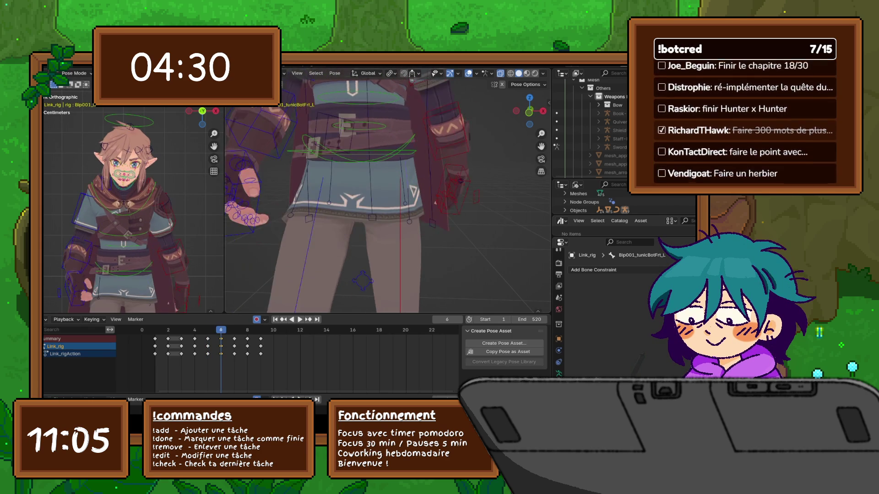
middle_drag(385, 206, 420, 151)
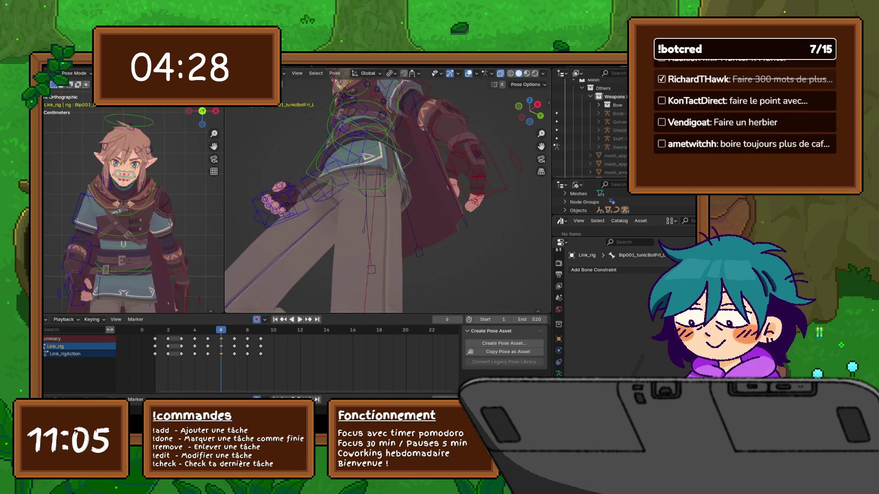
key(Right)
key(Left)
key(Right)
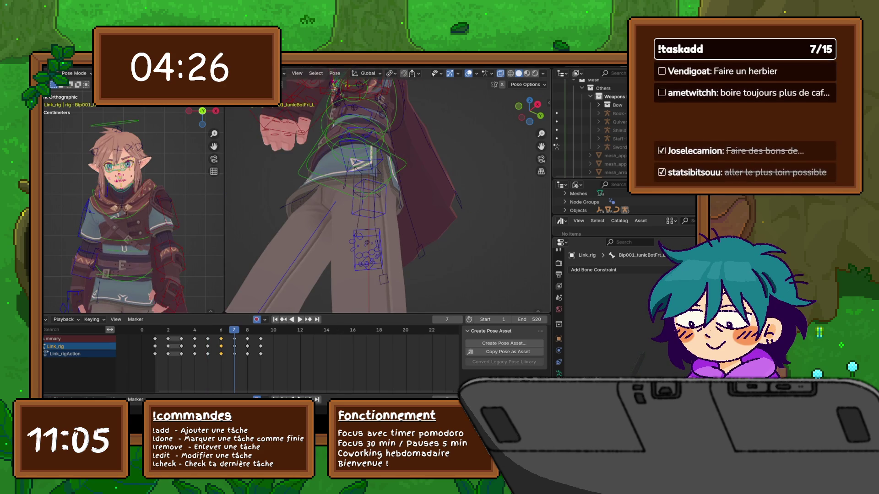
- Back on frame 6, rotate the hand bone with Auto Keying on, then step to frame 5
mouse_move(419, 152)
middle_down()
mouse_move(385, 199)
mouse_move(354, 210)
middle_up()
key(Left)
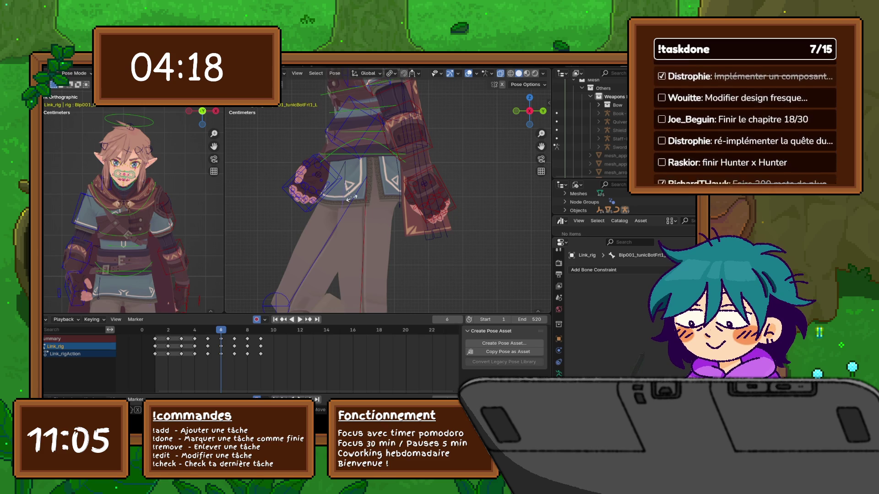
key(r)
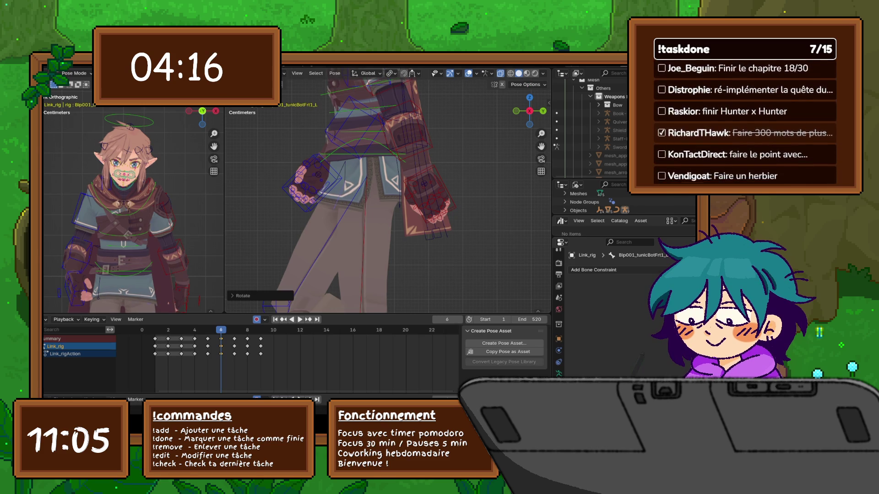
click(421, 206)
key(Left)
key(Left)
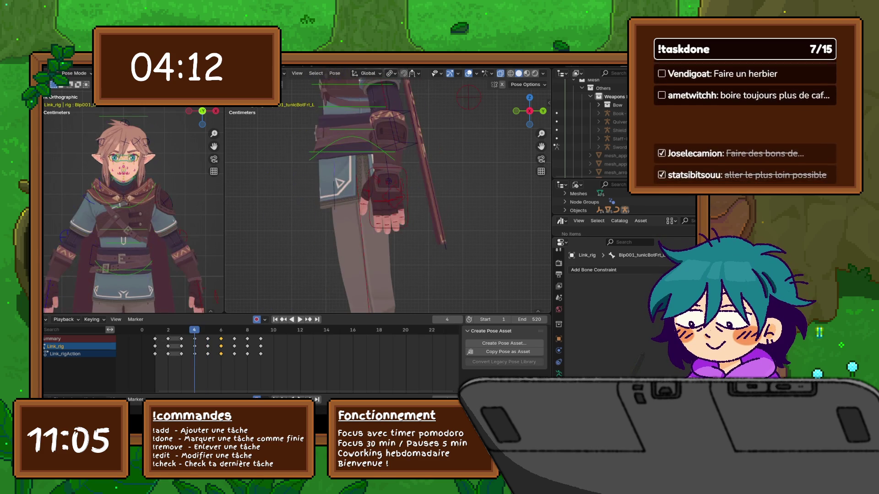
key(Right)
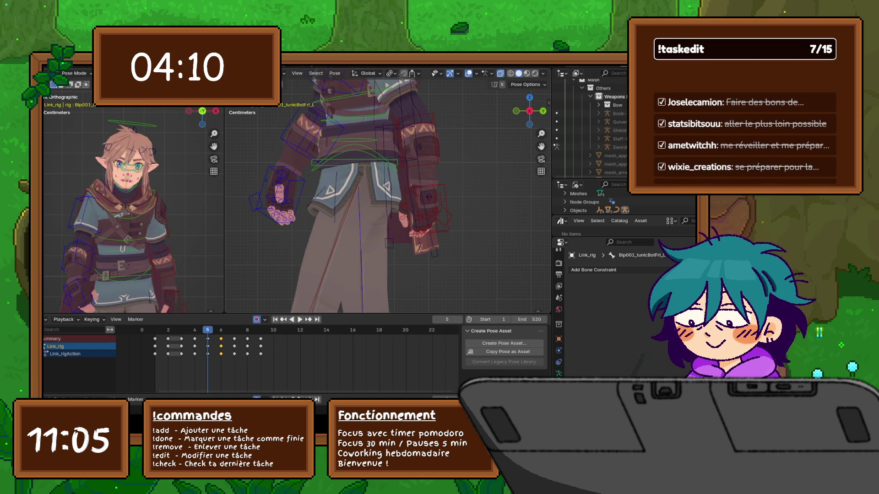
- Rotate the hand bone at frame 5 and check the keyed pose against frame 6 from several angles
key(r)
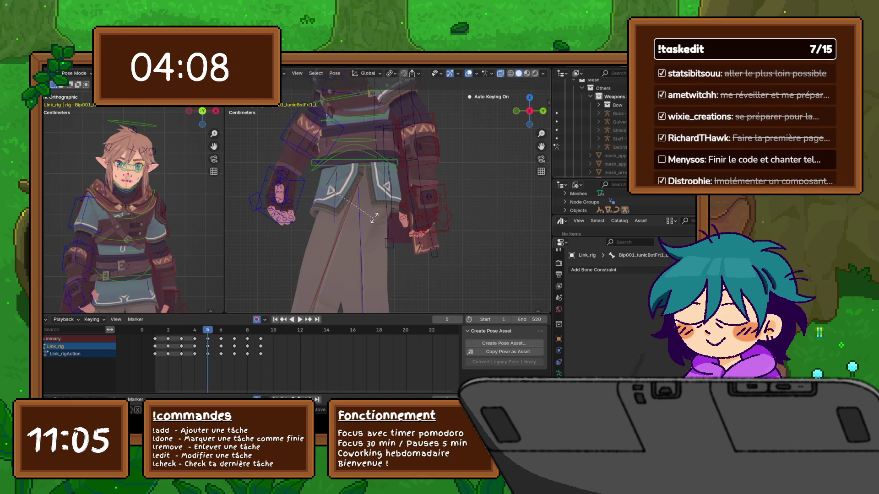
click(377, 213)
middle_drag(377, 214, 377, 172)
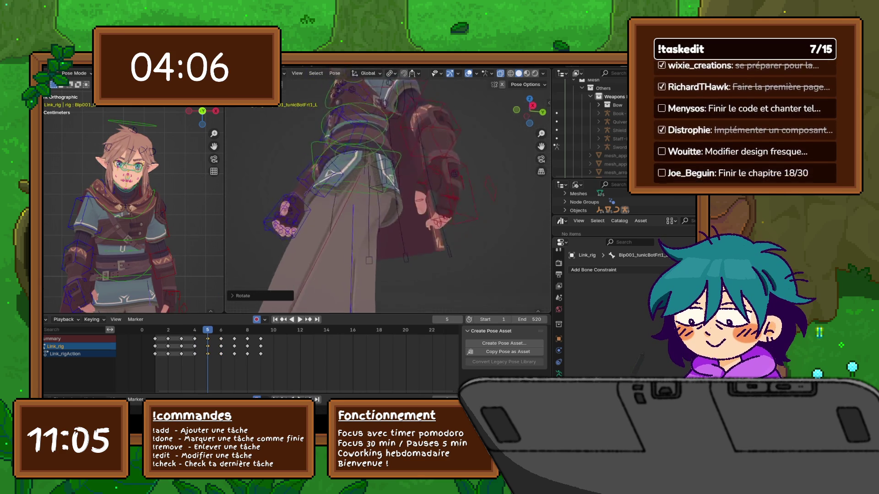
middle_drag(376, 213, 357, 261)
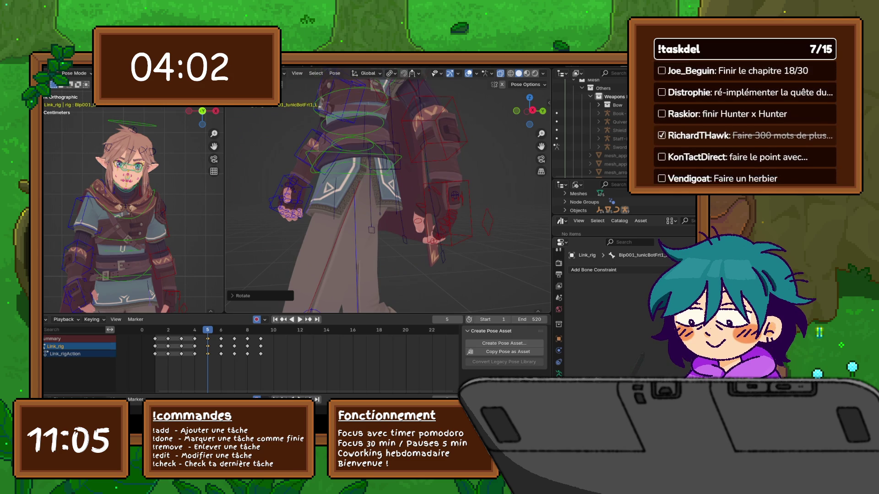
key(Right)
key(Left)
key(Right)
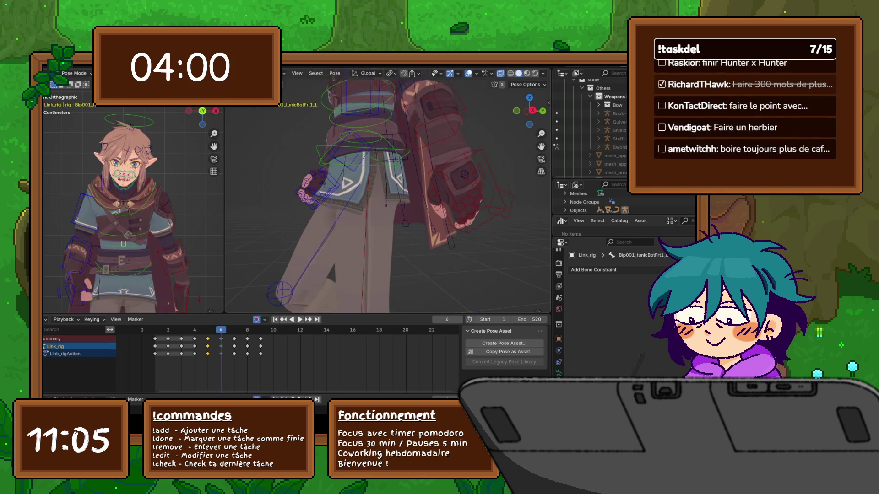
middle_drag(385, 206, 371, 233)
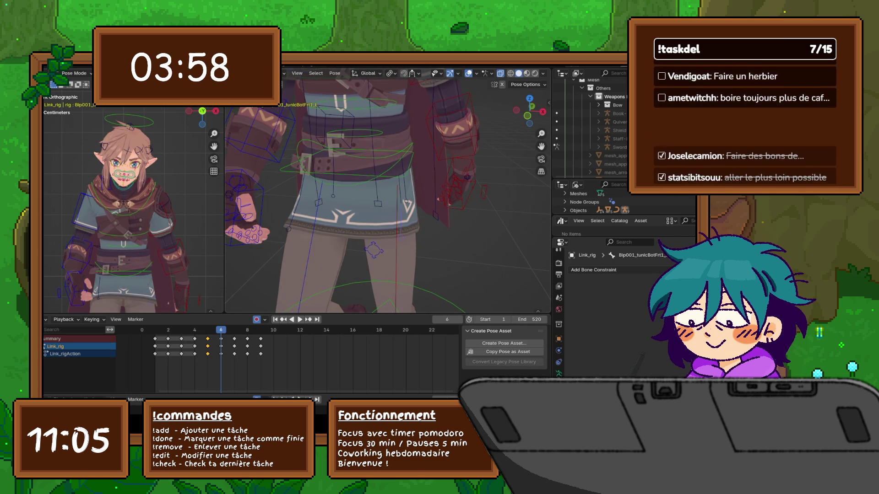
key(Left)
middle_drag(384, 199, 412, 171)
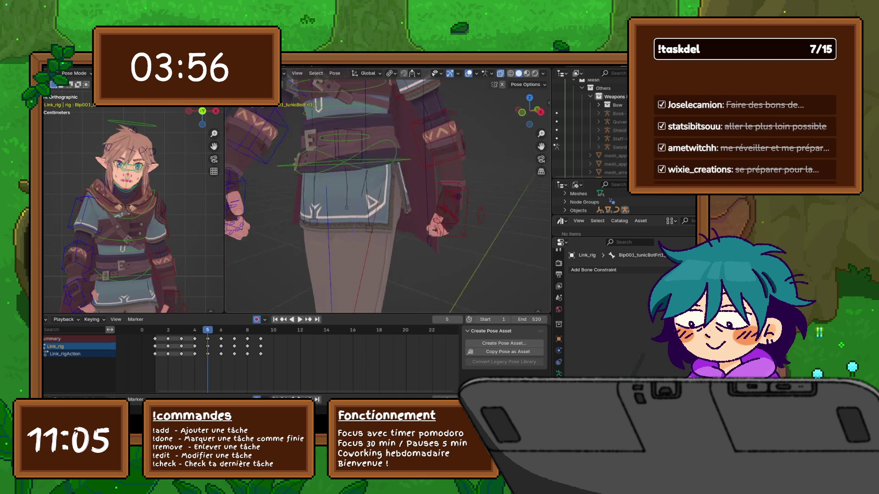
mouse_move(384, 199)
middle_down()
mouse_move(398, 212)
mouse_move(440, 199)
middle_up()
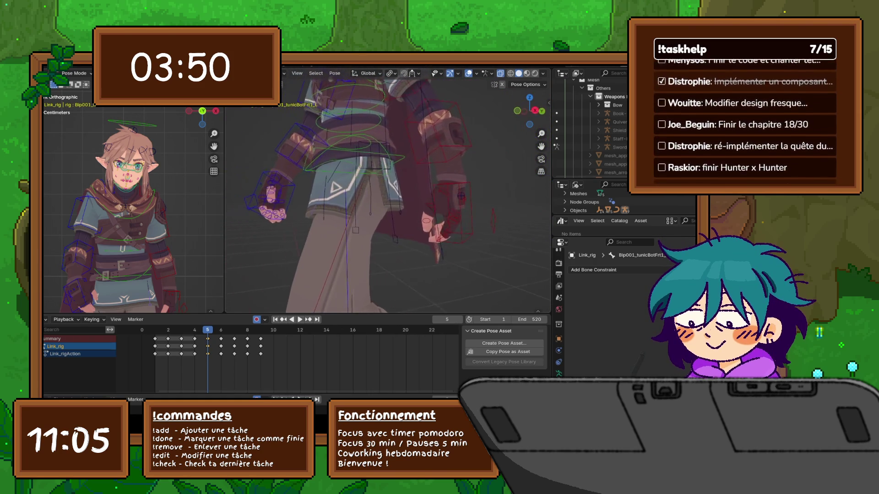
- On frame 6, rotate the arm bone slightly and key the adjusted pose, checking frames 5–7
key(Right)
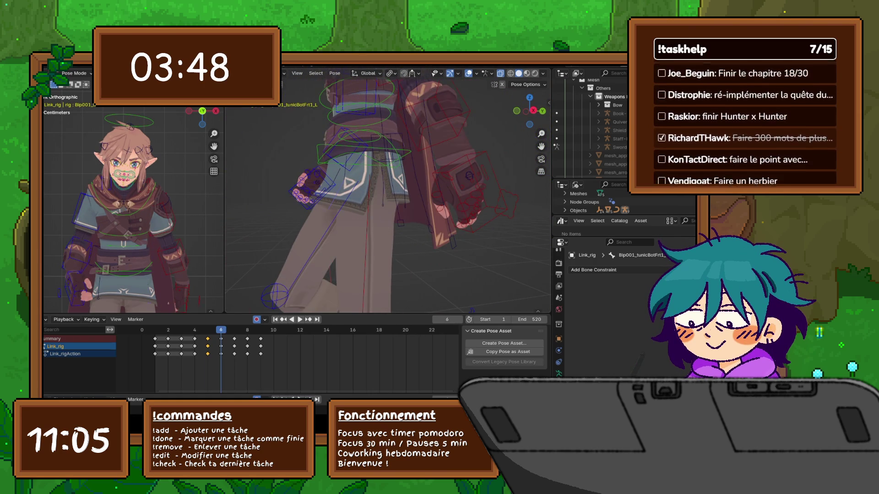
middle_drag(384, 199, 398, 206)
key(Right)
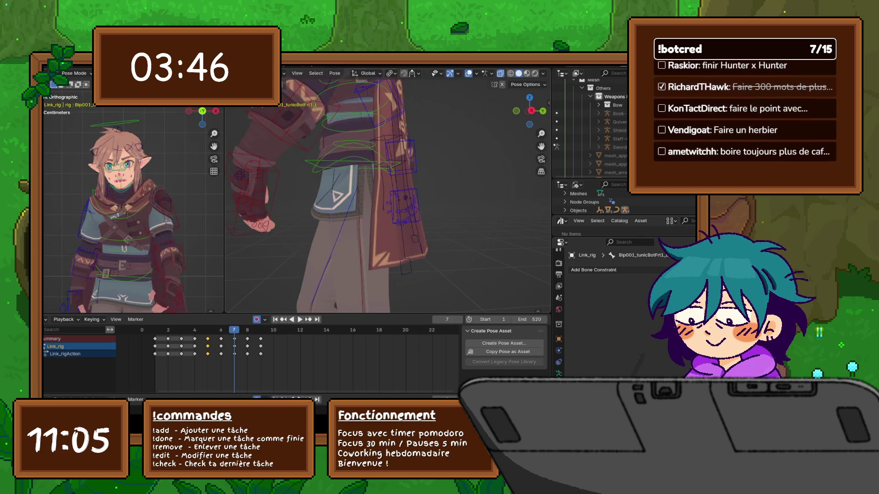
key(Left)
key(ctrl+z)
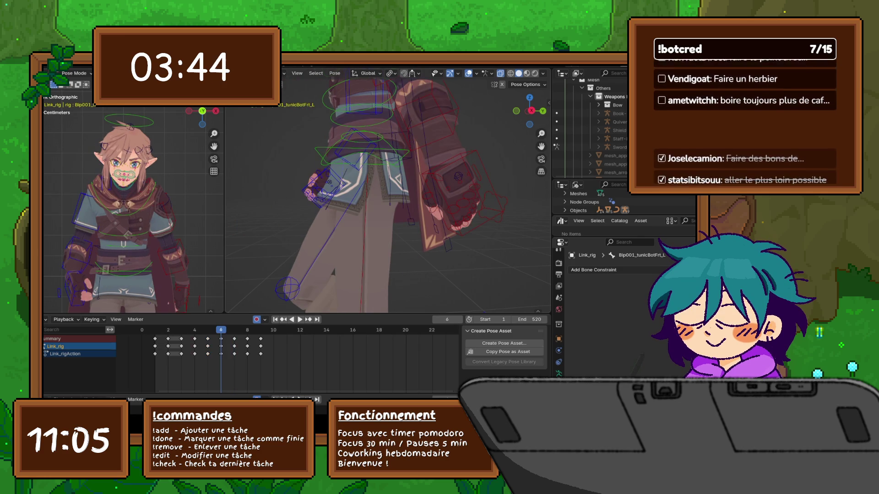
key(r)
key(Return)
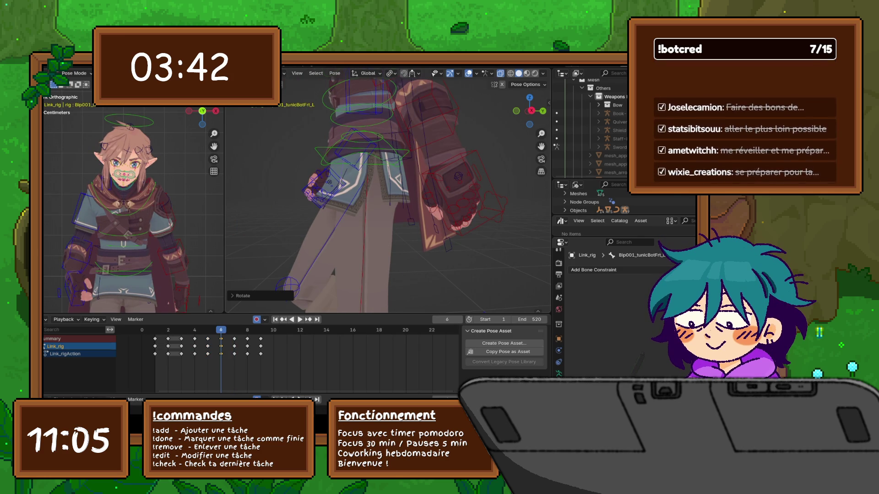
key(i)
key(Right)
key(Left)
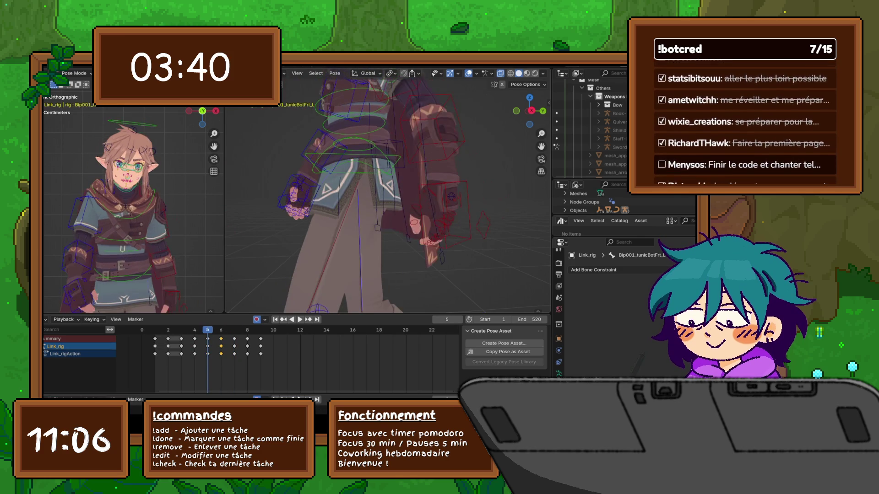
key(Left)
- Select all bones of the rig and review the full character on frame 6
middle_drag(385, 206, 432, 196)
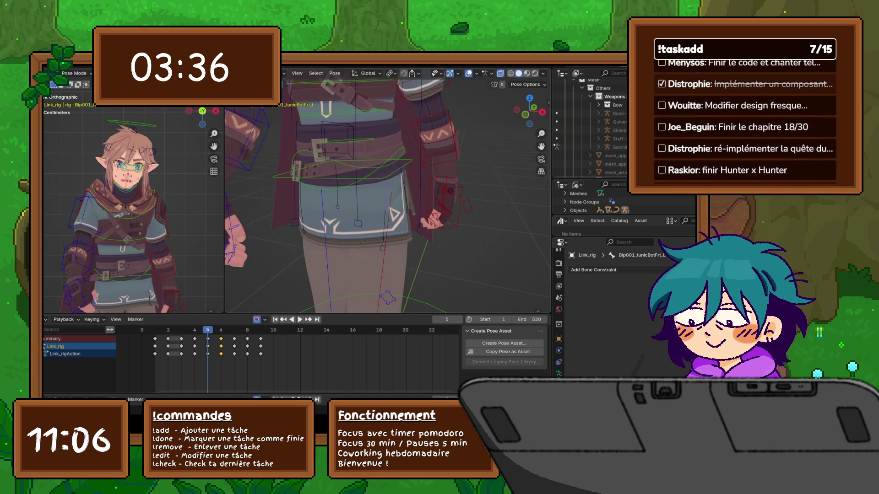
key(a)
scroll(388, 199, down, 3)
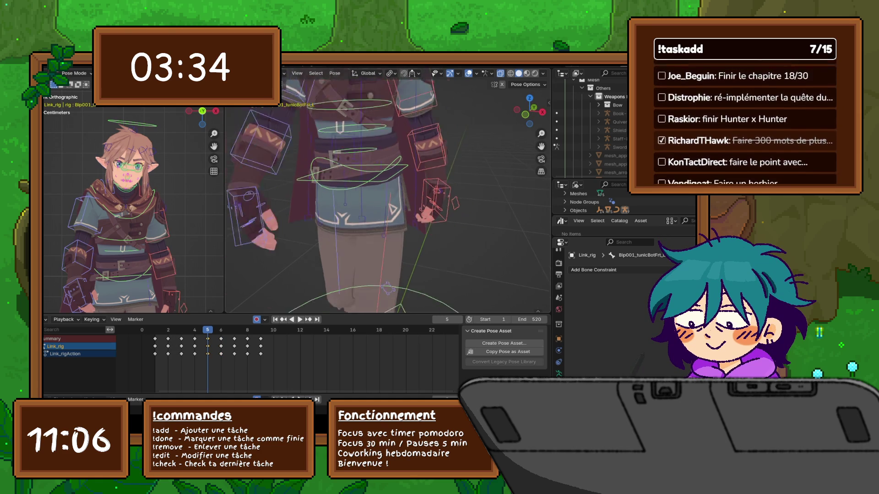
scroll(388, 200, down, 2)
mouse_move(388, 199)
middle_down()
mouse_move(432, 193)
mouse_move(412, 196)
mouse_move(426, 196)
middle_up()
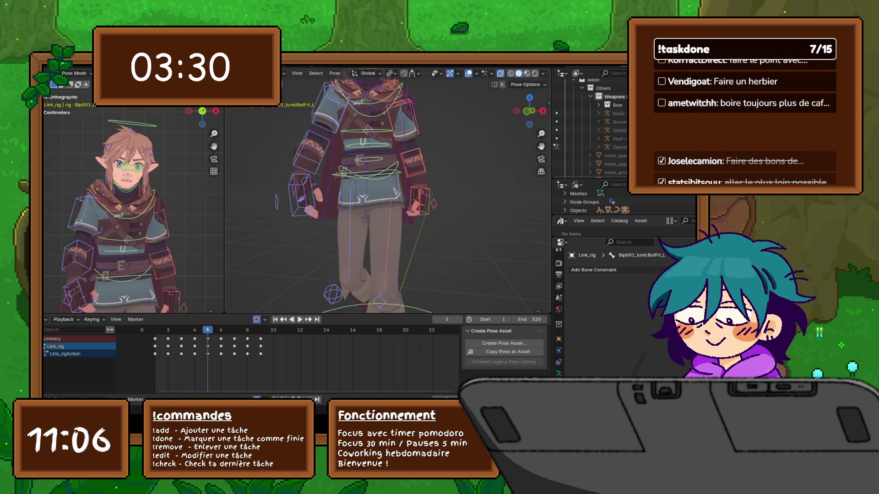
key(Right)
mouse_move(384, 199)
middle_down()
mouse_move(398, 172)
mouse_move(402, 200)
mouse_move(443, 199)
mouse_move(360, 199)
middle_up()
- Copy the frame-6 keys, play to frame 8, and Paste Flipped there in the Dope Sheet
key(i)
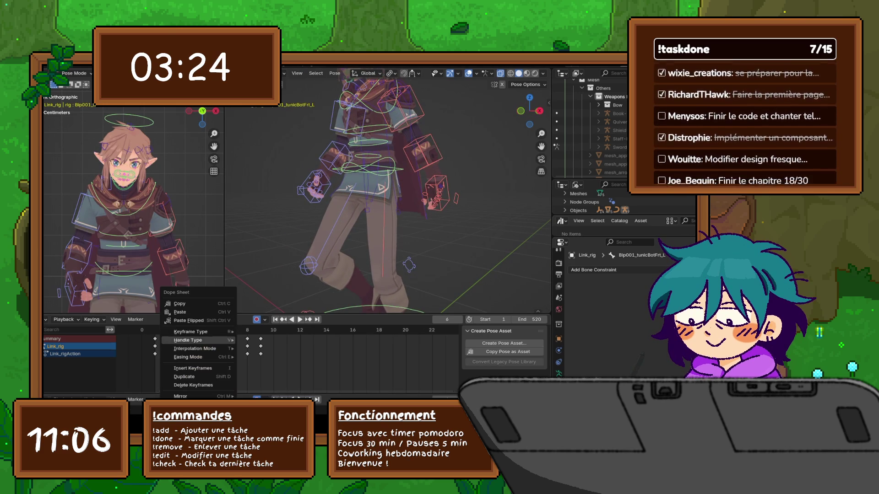
key(space)
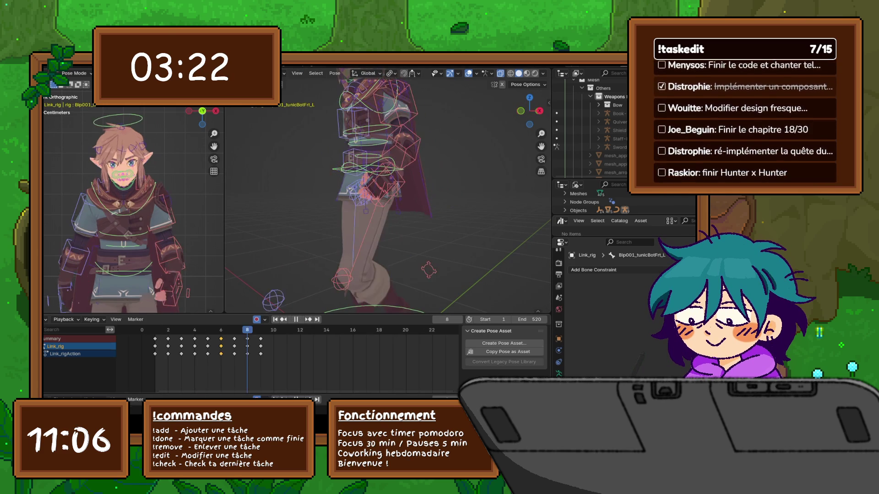
right_click(213, 320)
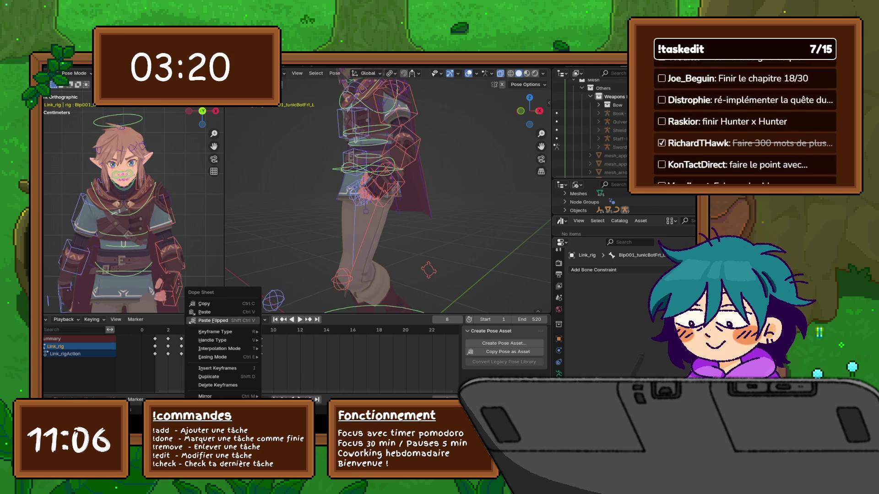
click(213, 320)
middle_drag(384, 206, 467, 207)
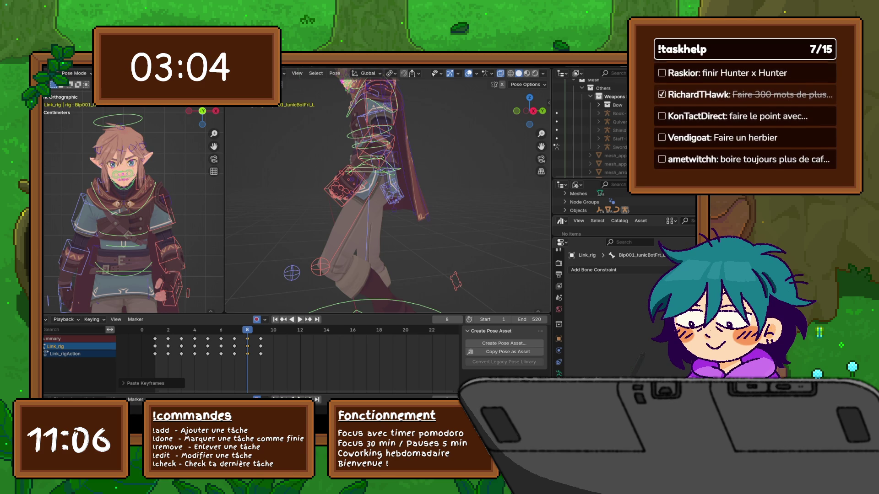
click(74, 73)
key(Escape)
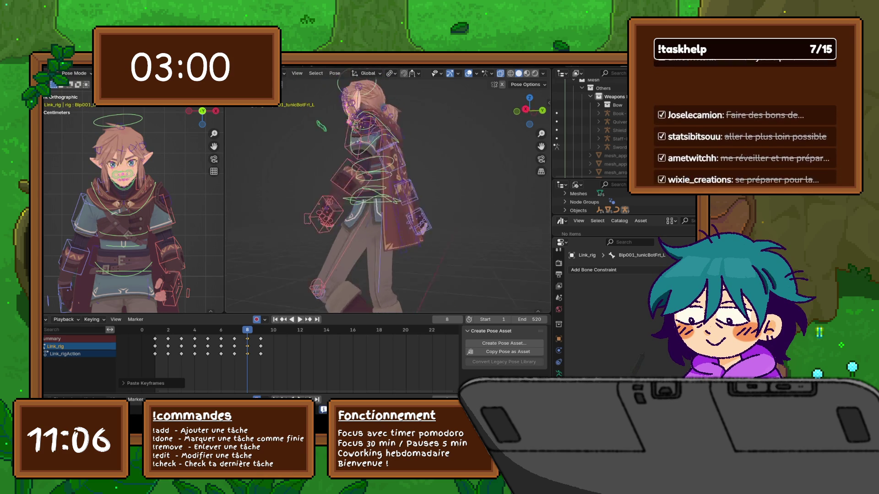
key(Left)
key(Left)
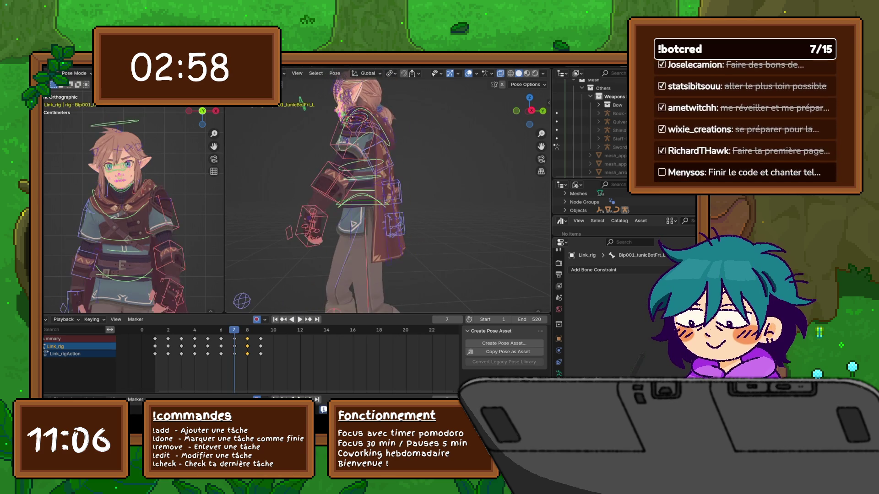
key(Left)
key(Left)
key(Right)
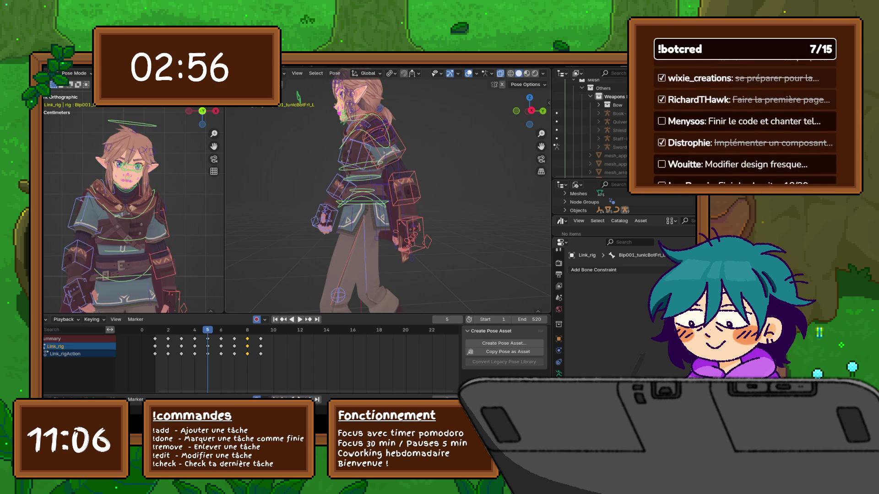
key(Right)
key(Right)
key(Right)
key(Left)
key(Left)
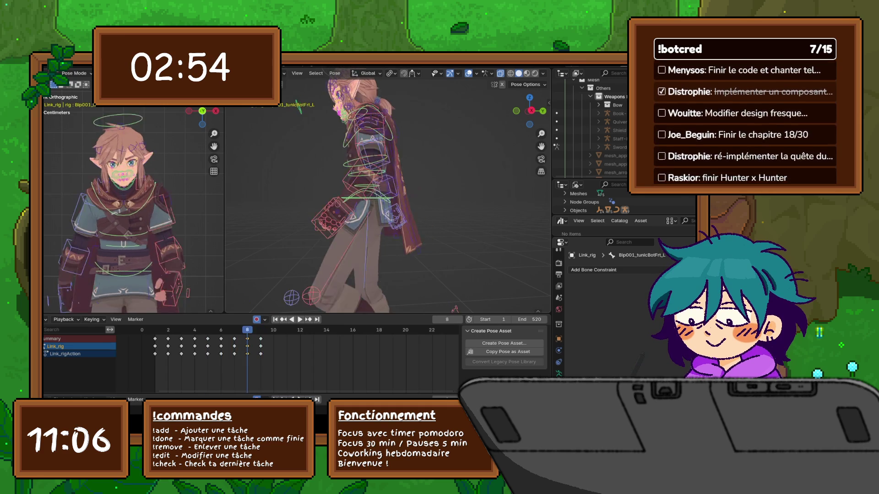
mouse_move(388, 199)
middle_down()
mouse_move(412, 199)
mouse_move(388, 227)
middle_up()
scroll(388, 199, down, 3)
scroll(387, 199, up, 3)
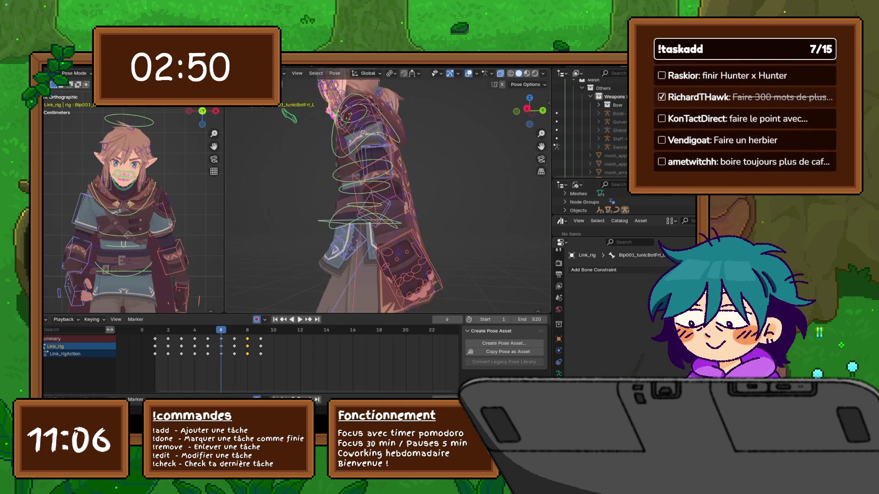
key(KP_3)
scroll(388, 199, up, 4)
mouse_move(388, 199)
middle_down()
mouse_move(374, 178)
mouse_move(412, 199)
mouse_move(440, 199)
mouse_move(364, 193)
mouse_move(388, 220)
middle_up()
scroll(388, 199, down, 5)
key(KP_3)
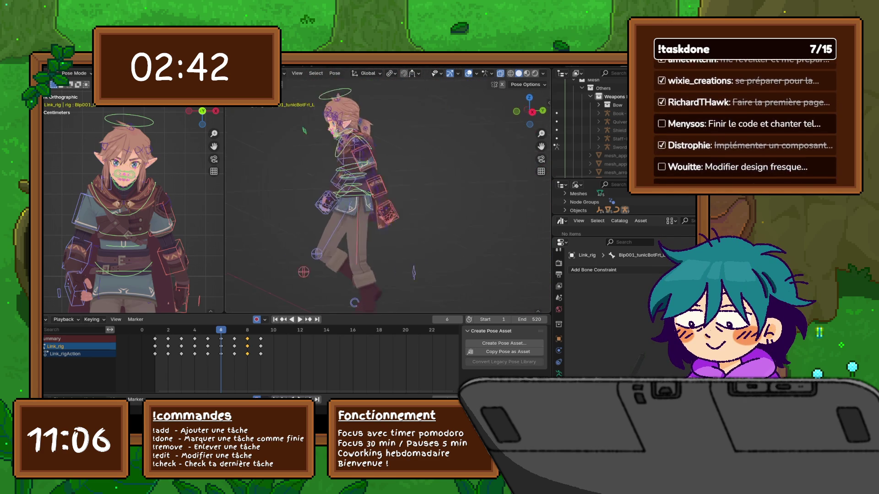
middle_drag(388, 199, 324, 209)
scroll(388, 199, up, 3)
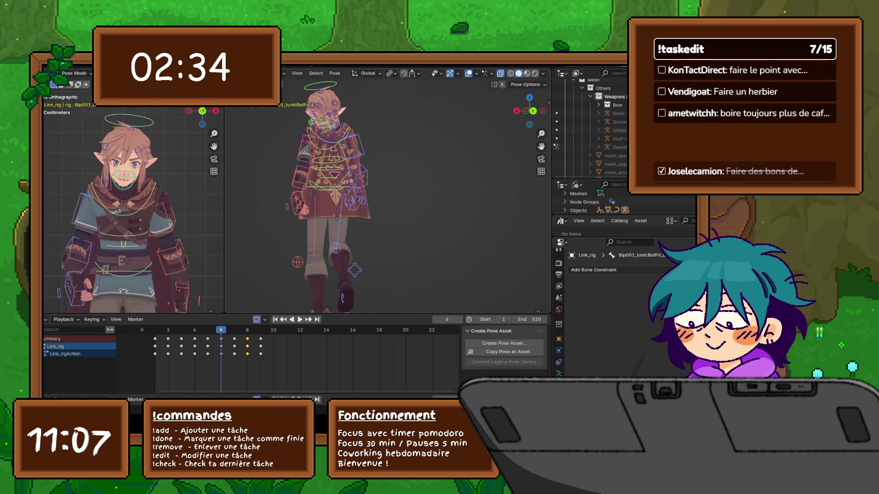
key(KP_7)
key(KP_3)
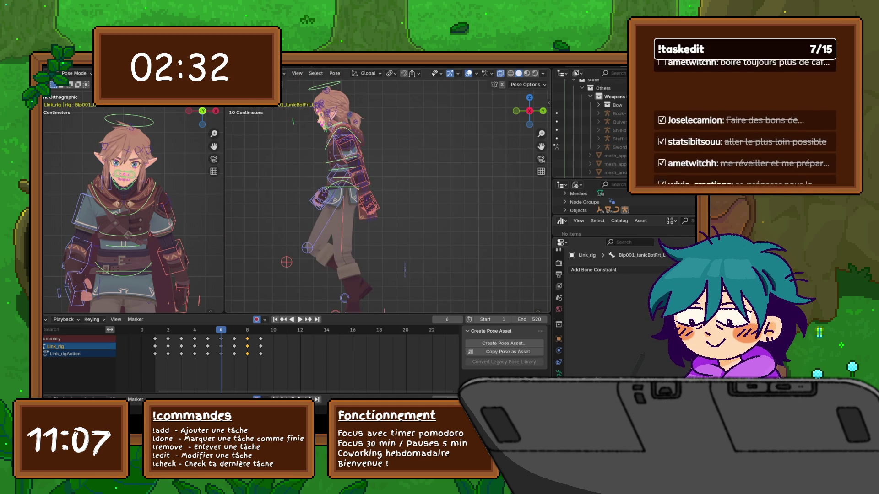
middle_drag(387, 206, 333, 206)
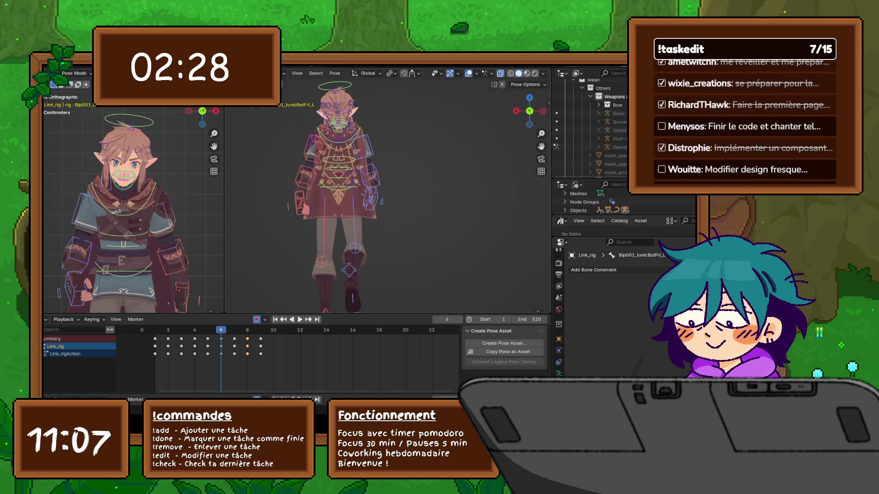
scroll(357, 199, up, 1)
scroll(357, 199, up, 1)
scroll(358, 199, up, 1)
- View the rig from the top and from behind, then select the c_traj root trajectory bone
key(KP_7)
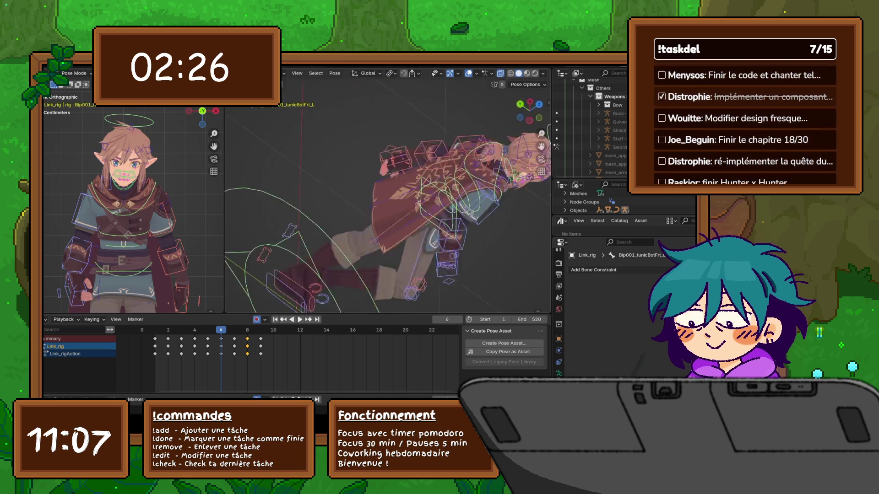
shift+middle_drag(407, 258, 364, 221)
key(KP_3)
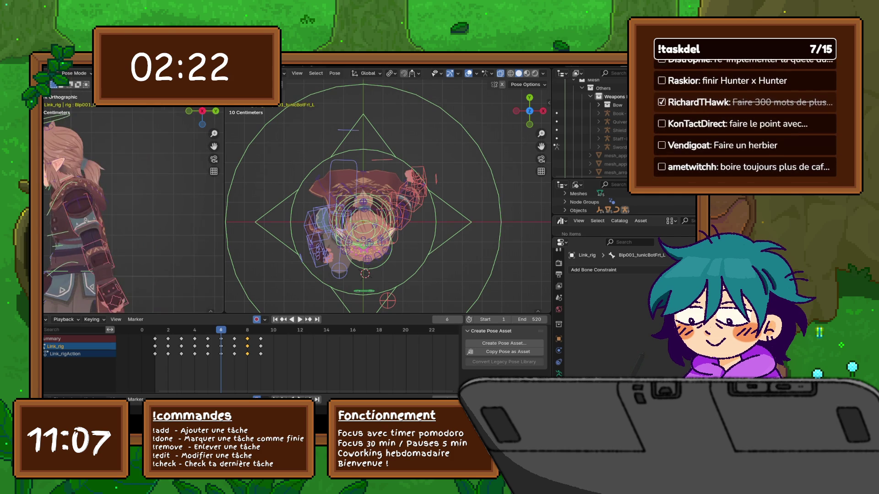
mouse_move(134, 207)
middle_down()
mouse_move(157, 227)
mouse_move(145, 192)
middle_up()
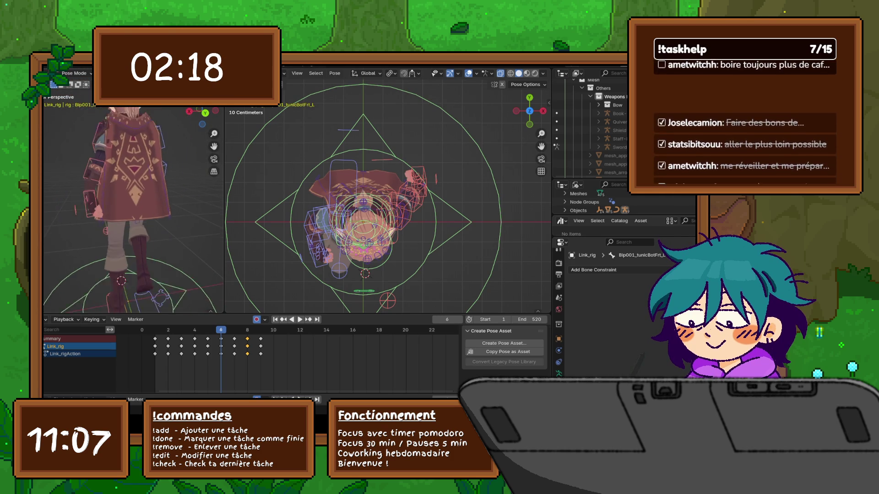
scroll(135, 206, down, 3)
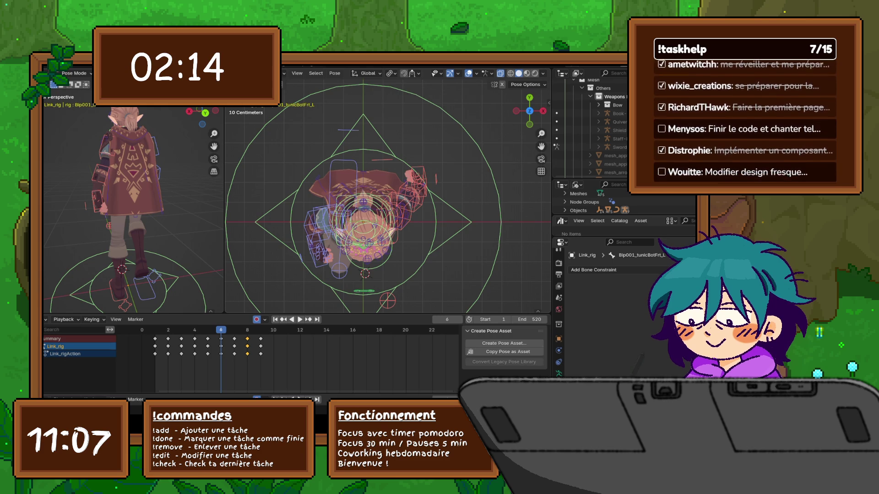
click(364, 85)
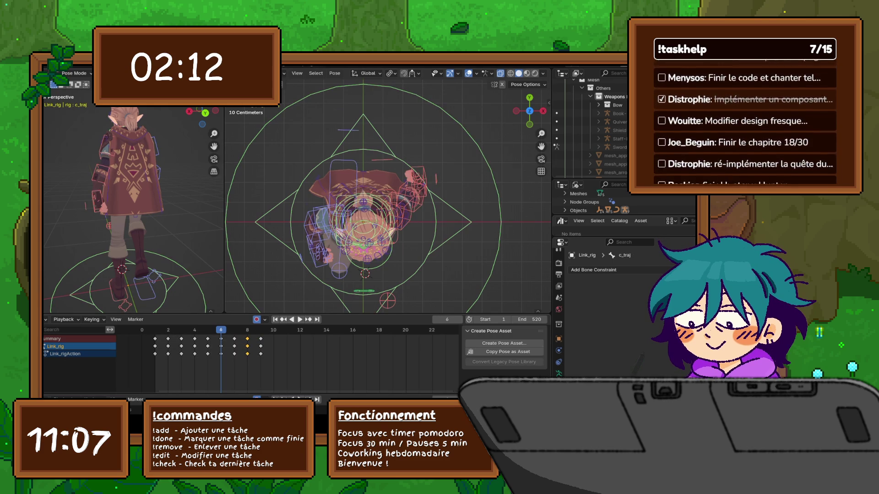
- Shift all Dope Sheet keys from frame 5 onward one frame later and review the walk in playback
key(Left)
key(bracketright)
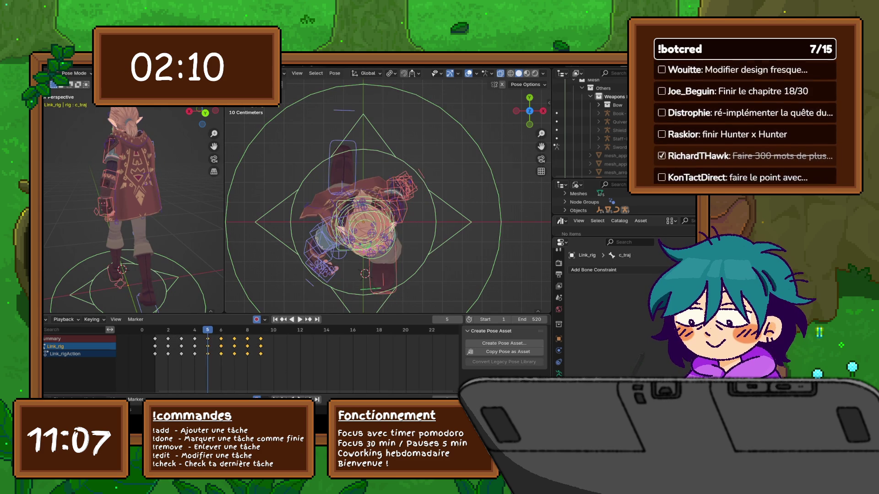
key(g)
key(Return)
key(space)
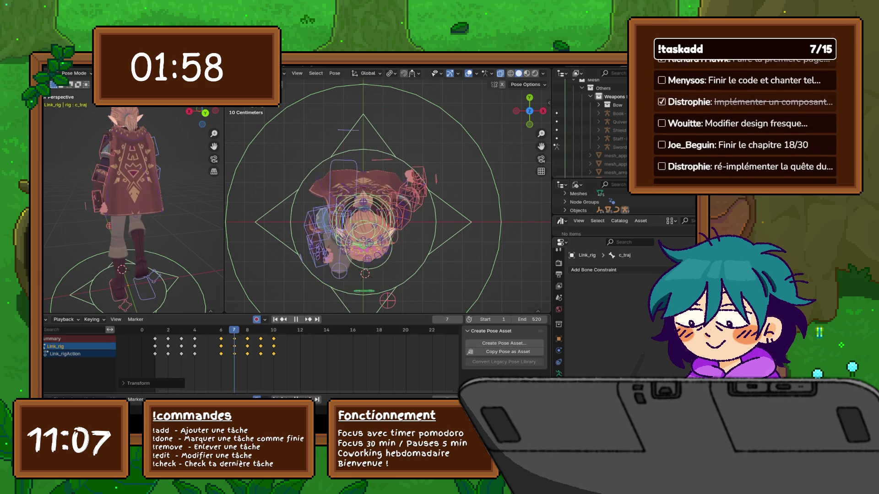
key(space)
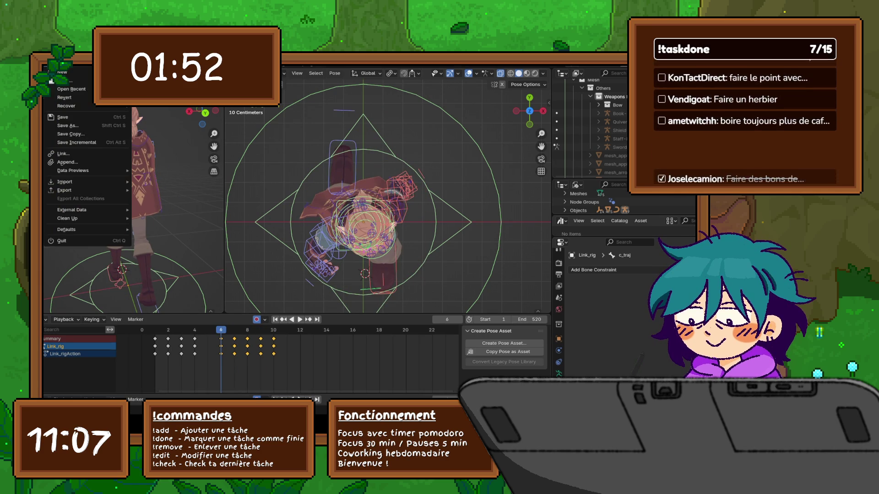
- Save the blend file, then deselect and reselect all bones of the rig
click(51, 61)
click(62, 116)
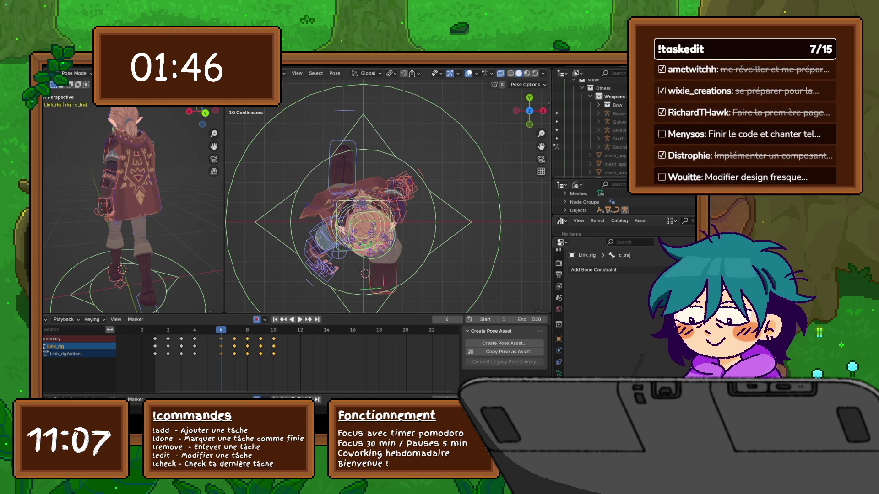
key(alt+a)
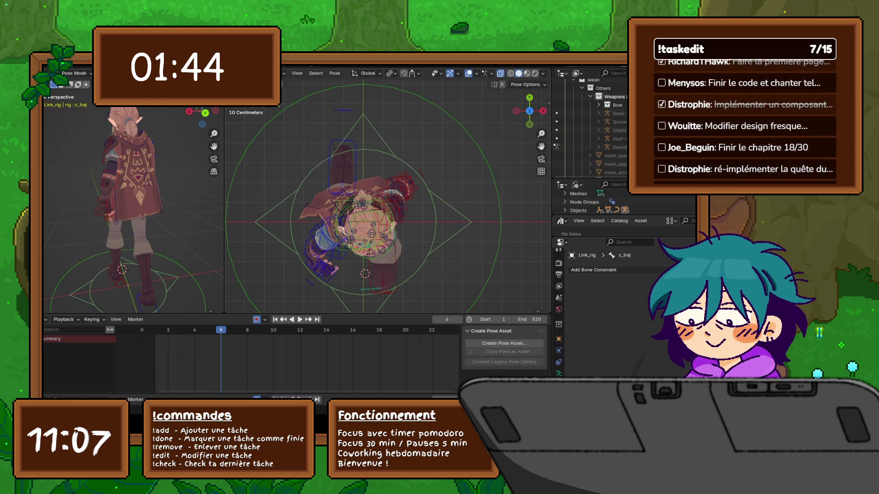
key(a)
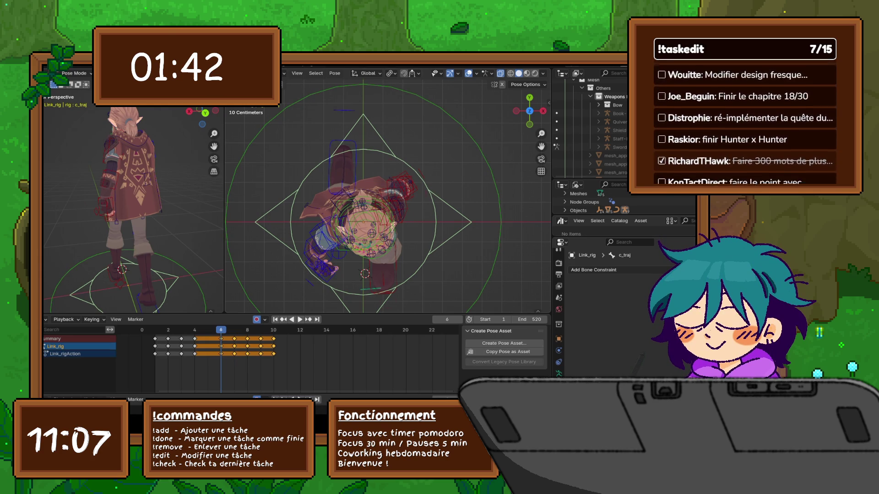
- Flip between frames 6 and 7 to compare the character's pose
key(Right)
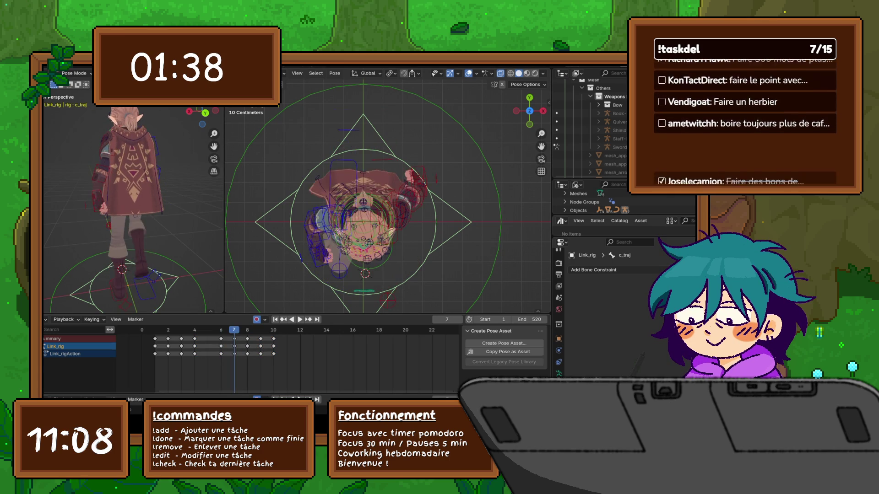
key(Left)
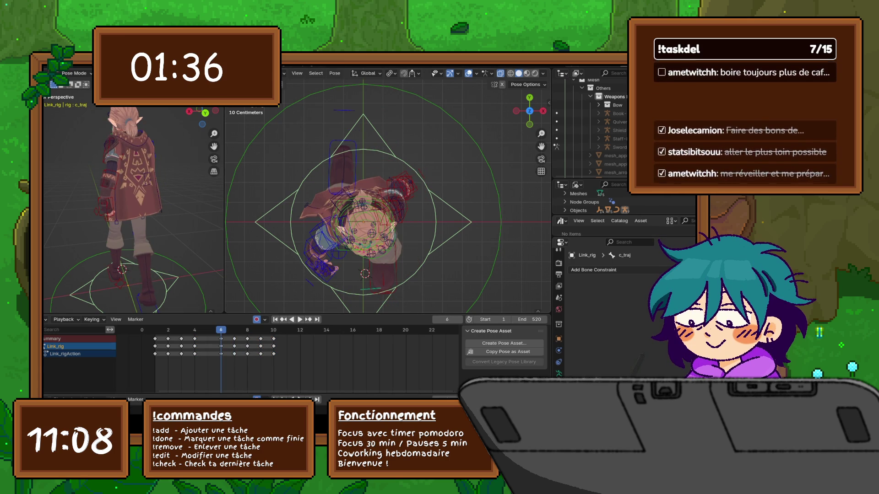
key(Right)
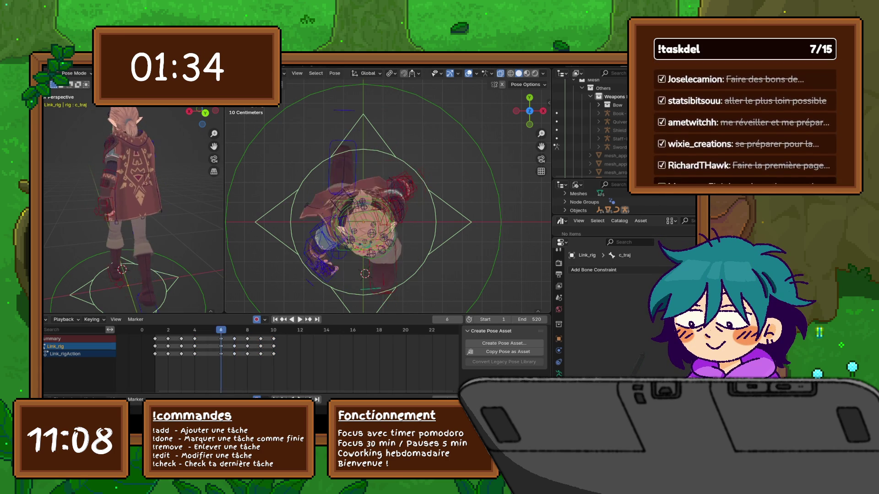
- Adjust the right fist control c_fist.r at frame 7 with auto keying, checking the hands from front and side
middle_drag(388, 172, 388, 241)
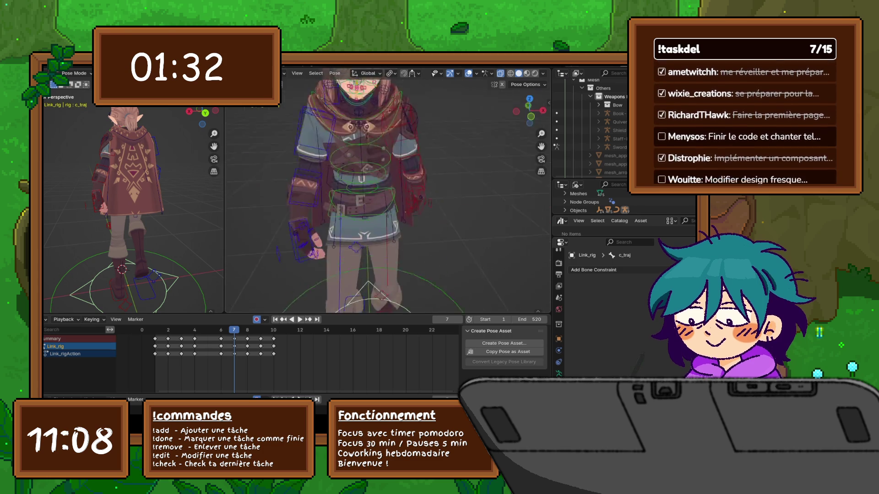
click(279, 227)
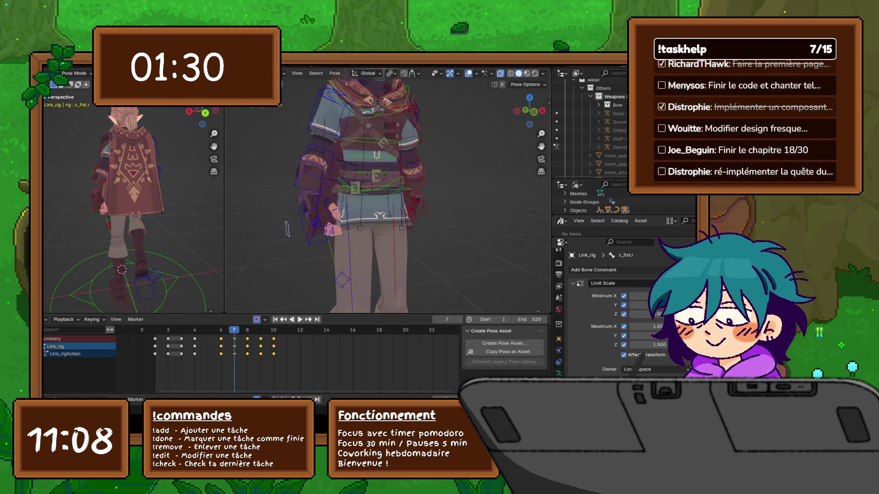
mouse_move(388, 206)
middle_down()
mouse_move(402, 206)
mouse_move(374, 206)
middle_up()
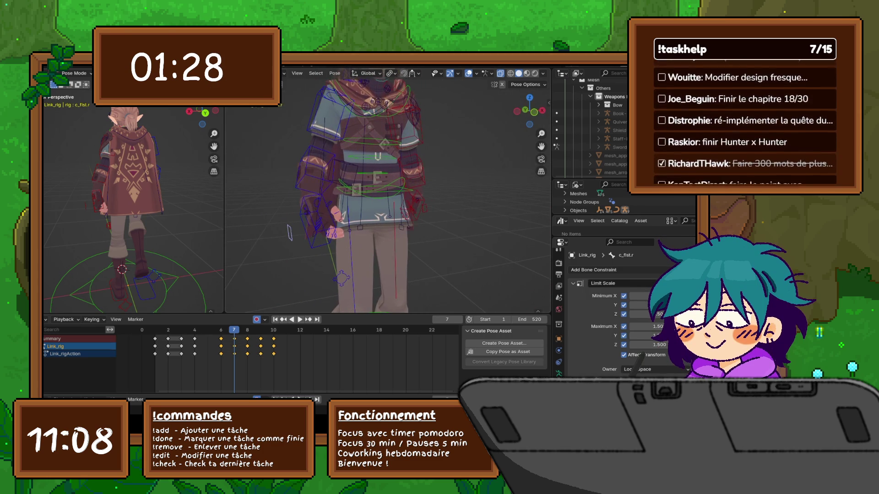
key(s)
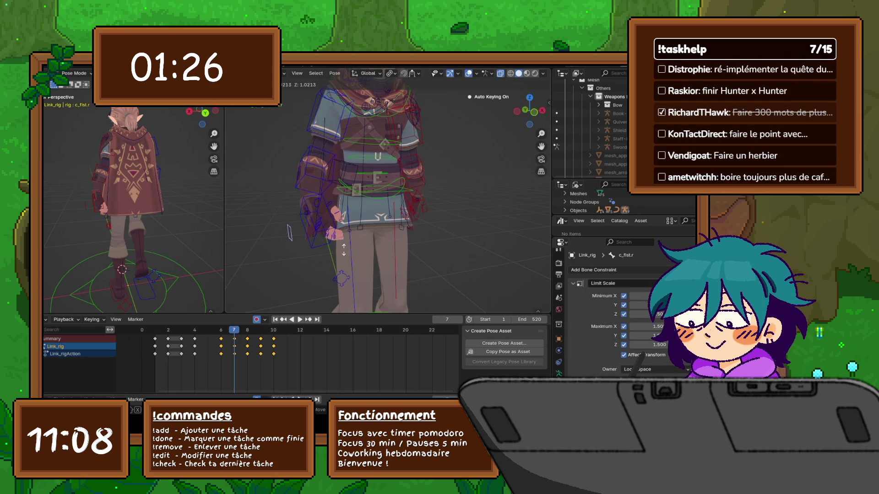
key(Escape)
mouse_move(345, 248)
middle_down()
mouse_move(409, 244)
mouse_move(264, 205)
middle_up()
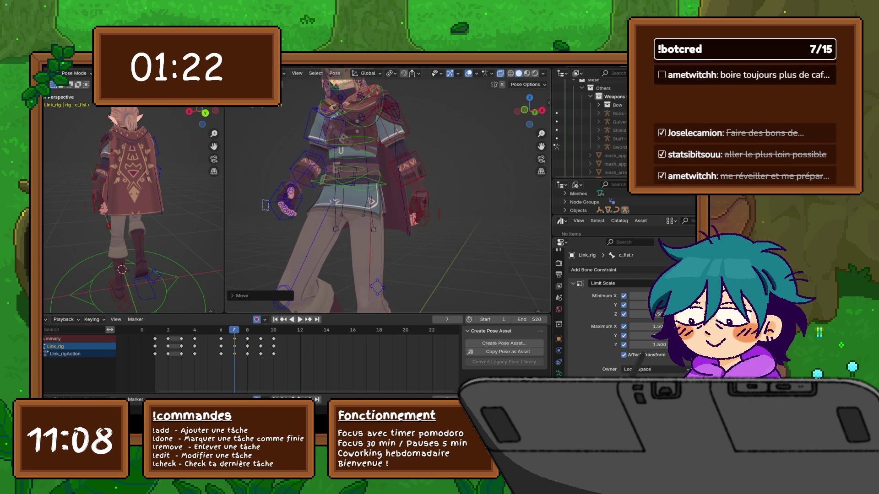
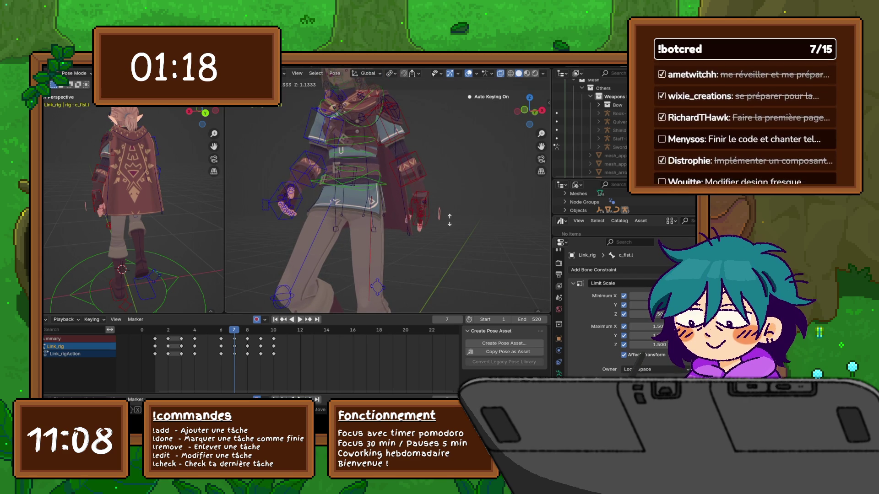
- Confirm the fist scale and scrub frames 5–7 from several angles to compare the walk poses
key(Escape)
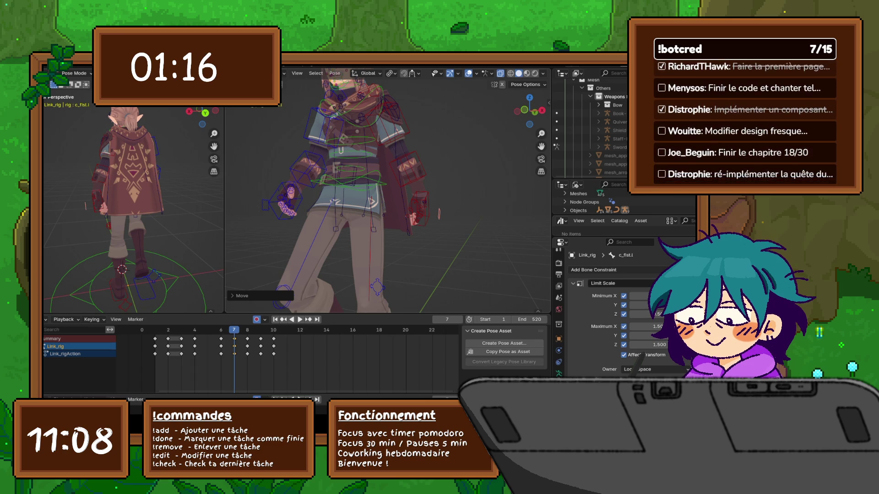
key(Left)
key(Left)
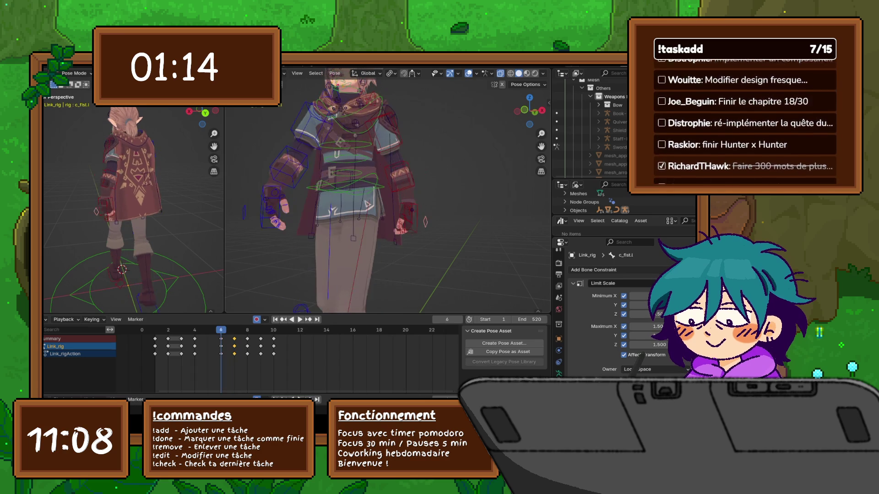
key(Left)
key(Right)
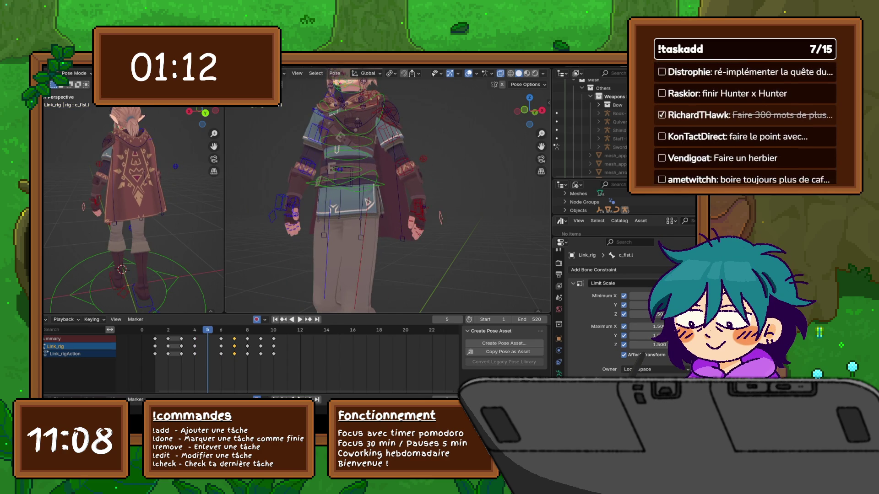
middle_drag(388, 192, 440, 193)
scroll(388, 192, down, 2)
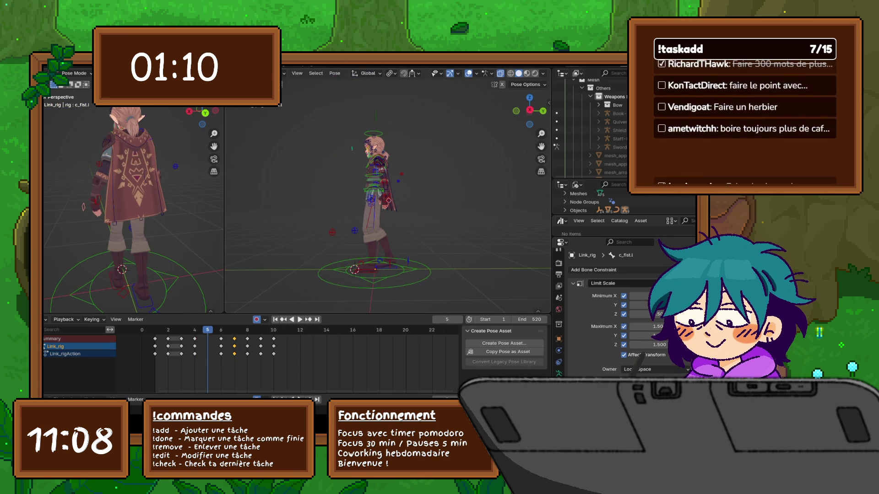
key(Right)
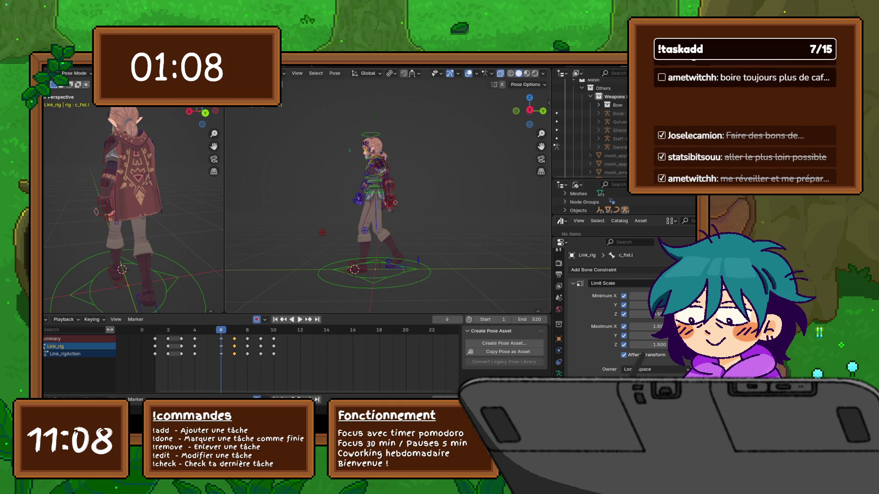
scroll(388, 193, up, 1)
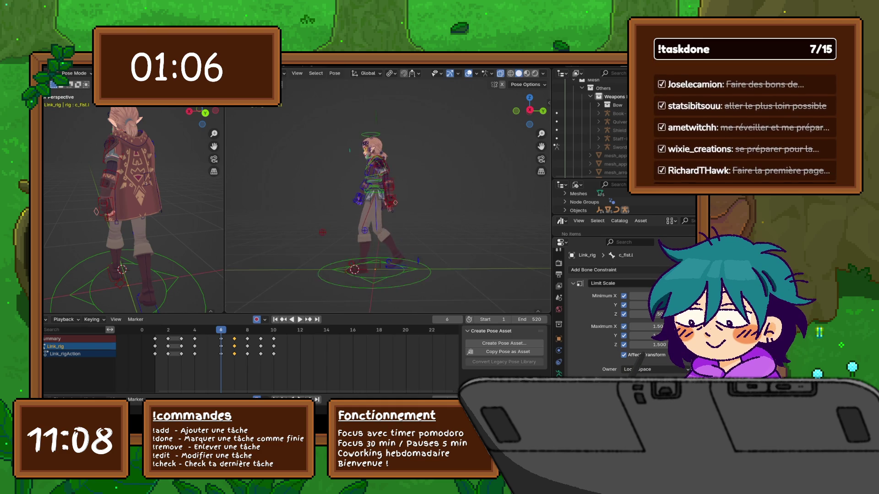
scroll(388, 193, up, 3)
key(Right)
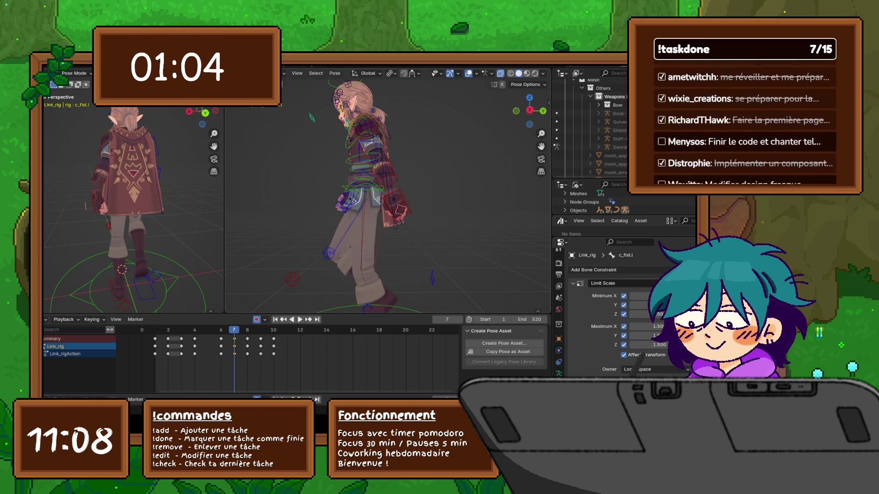
key(Right)
key(Left)
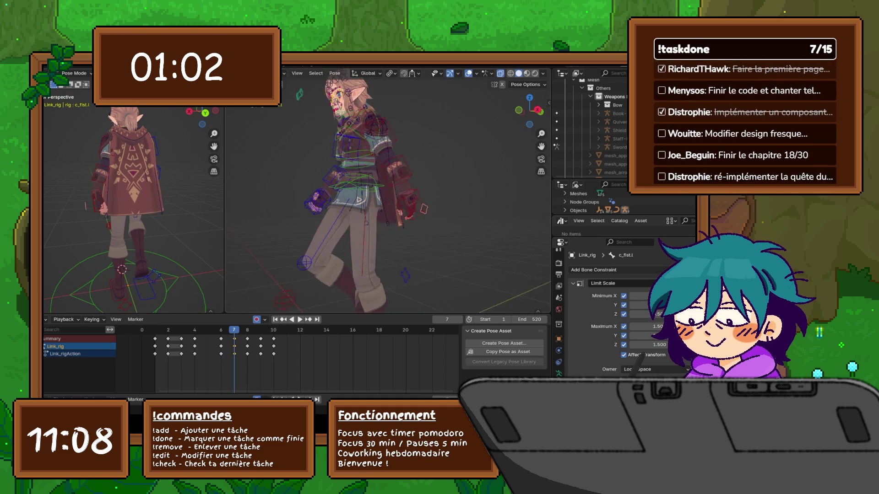
middle_drag(385, 206, 440, 206)
key(Left)
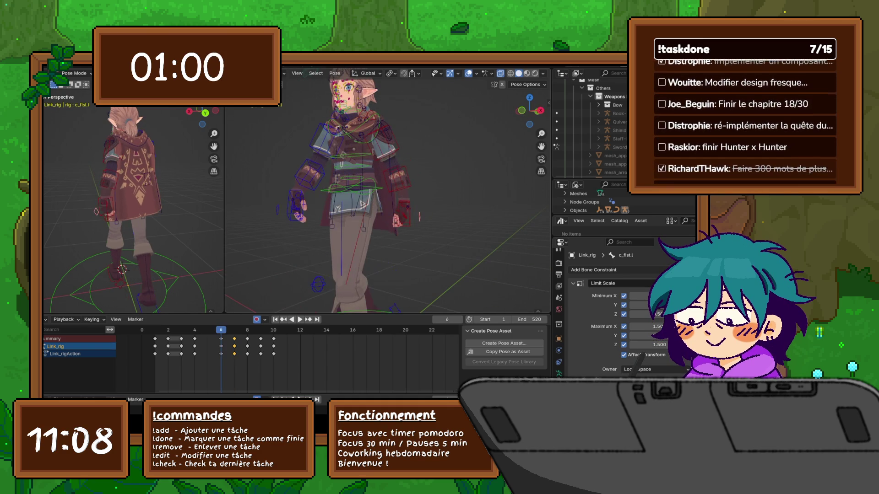
key(Right)
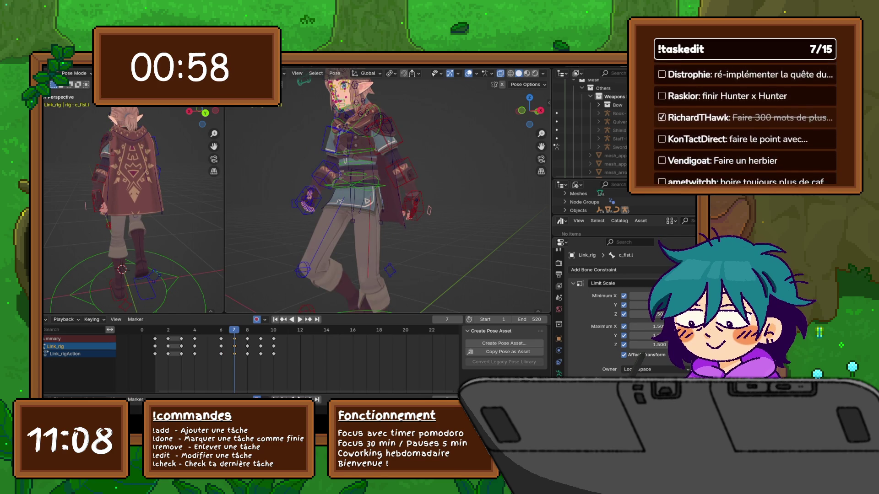
- Select the Dope Sheet keys from frame 6 onward and begin rescaling the right fist at frame 7
click(308, 205)
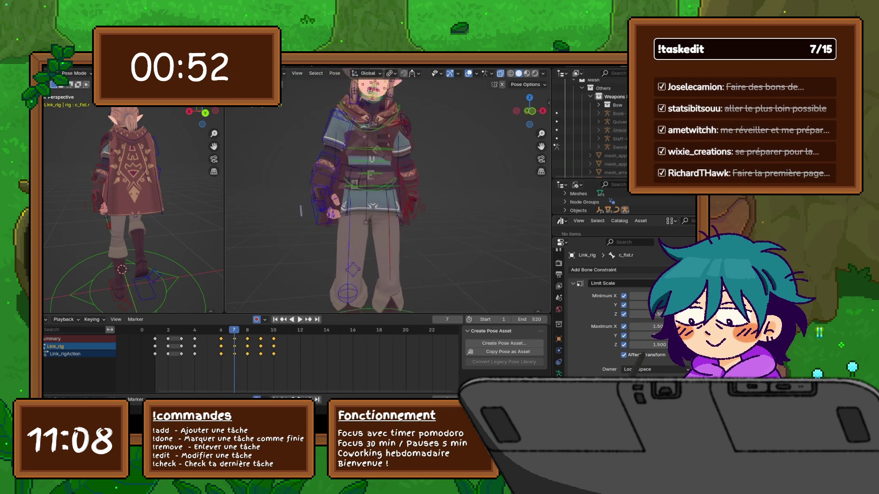
key(s)
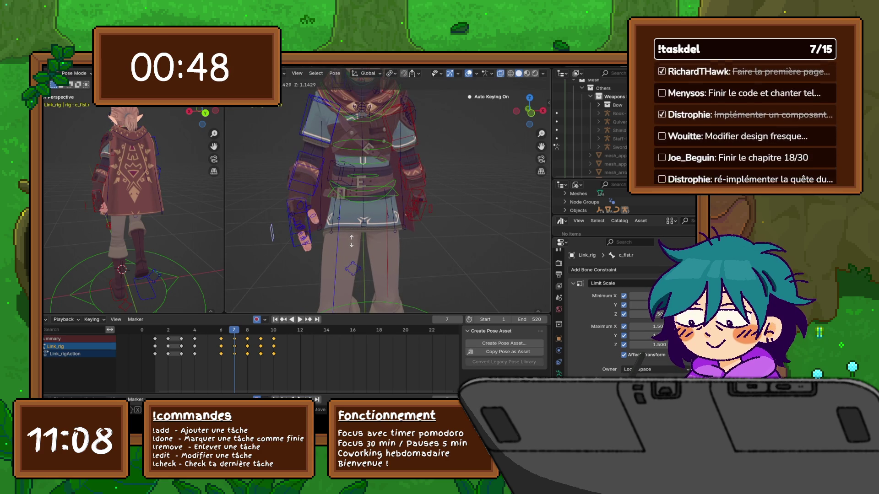
- Confirm the right fist's size, then rescale c_fist.l in the frame 7 pose
click(350, 240)
middle_drag(351, 240, 453, 233)
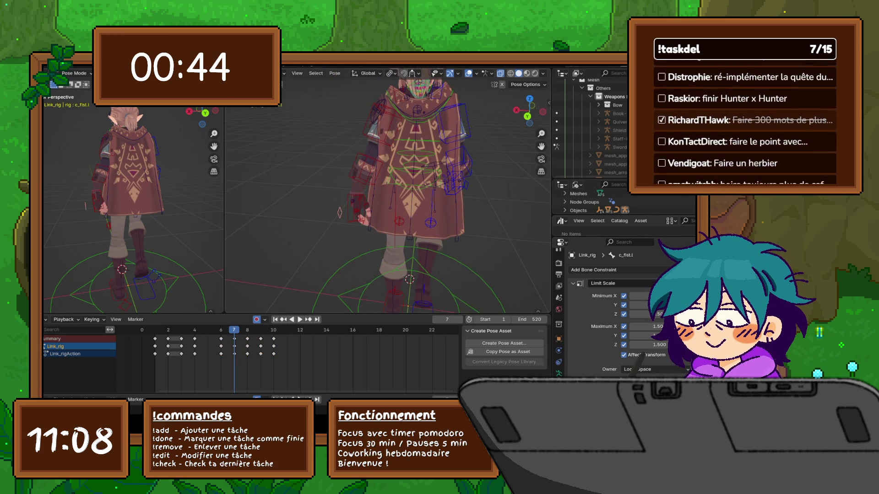
key(s)
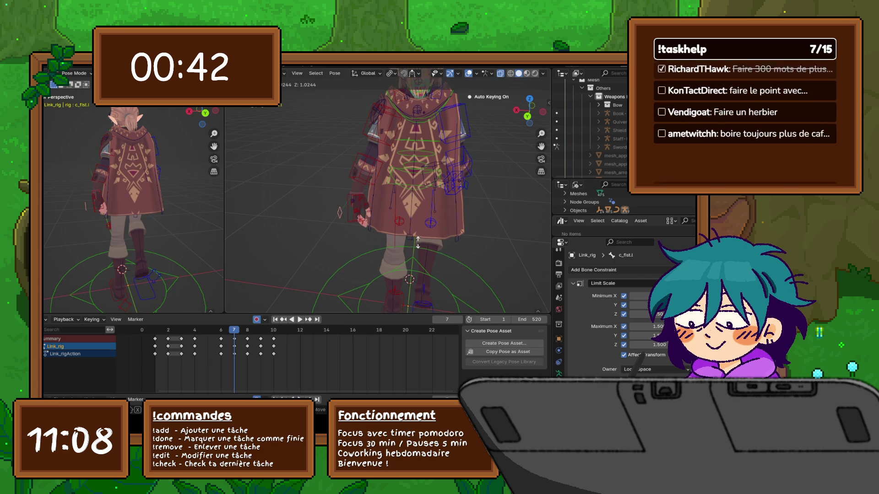
click(416, 239)
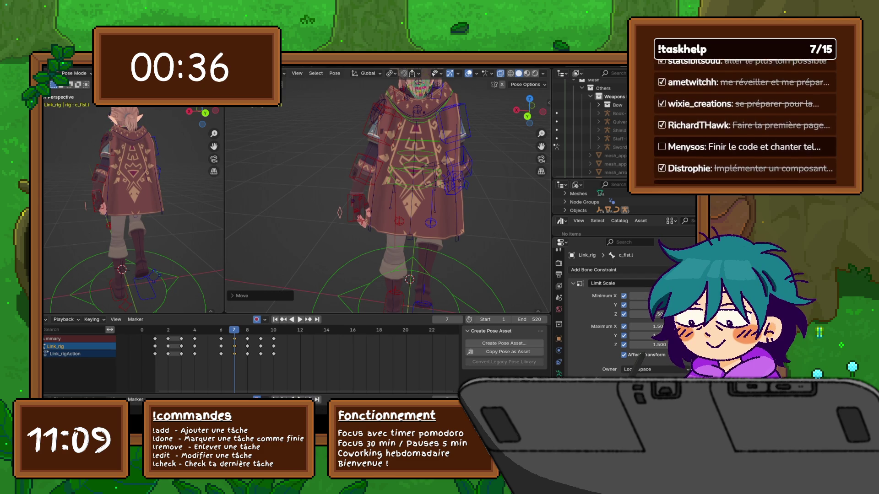
- Check the pose at frame 9, return to frame 7, and select all bones of the rig
key(Right)
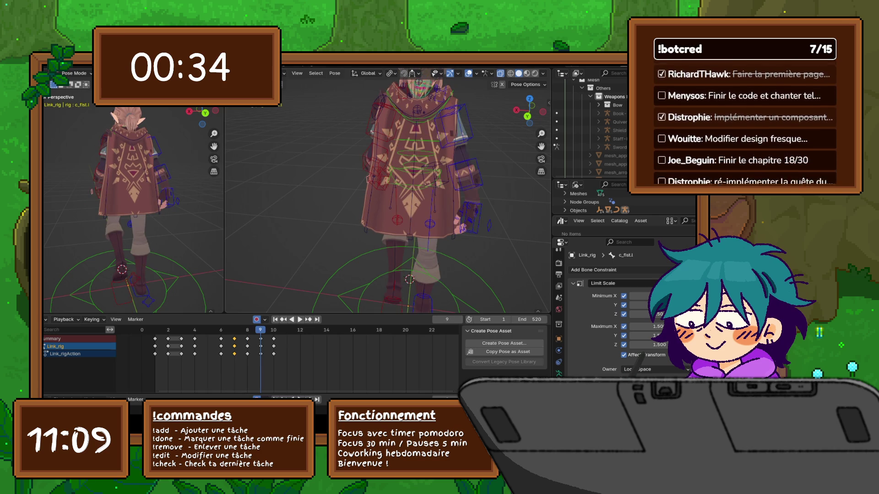
key(Right)
key(Left)
key(Left)
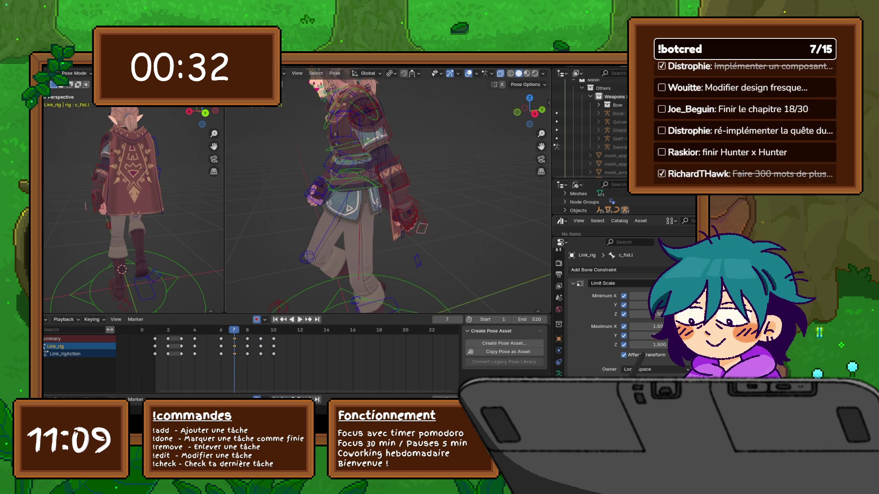
key(a)
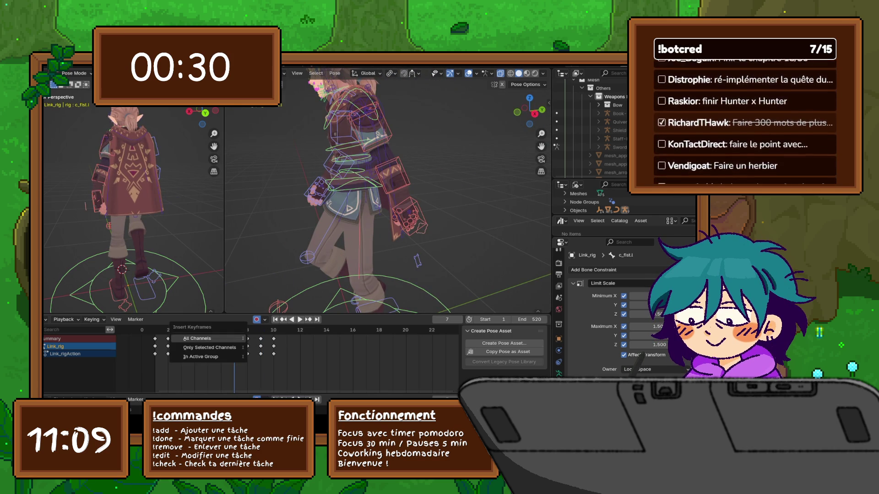
- Paste the copied pose keys at frame 7 and Paste Flipped at frame 9 in the Dope Sheet
right_click(206, 340)
mouse_move(200, 339)
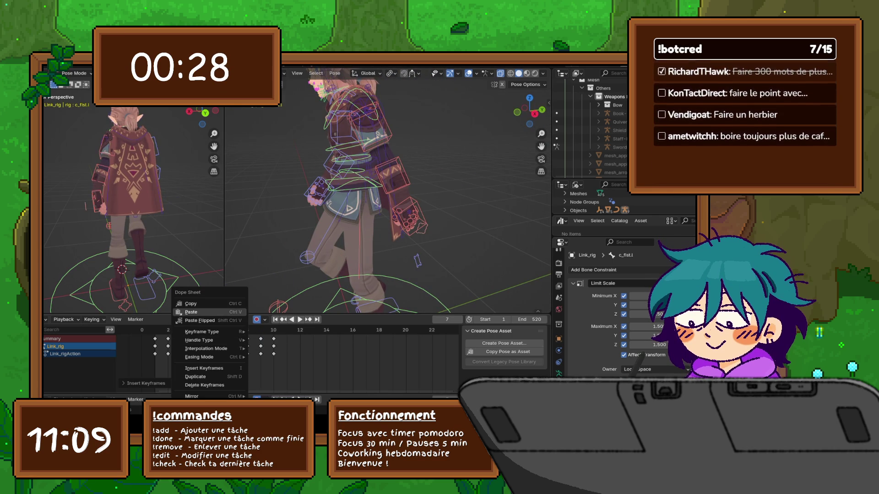
click(192, 312)
key(Right)
key(Right)
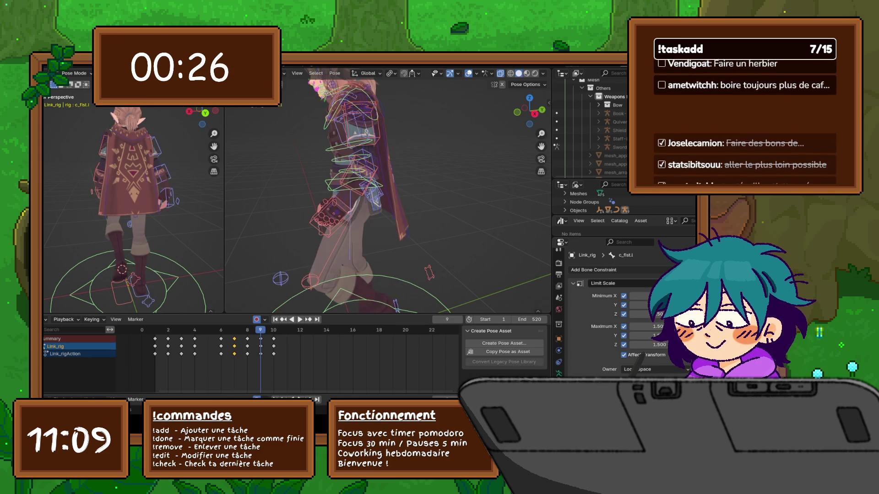
right_click(221, 320)
click(227, 320)
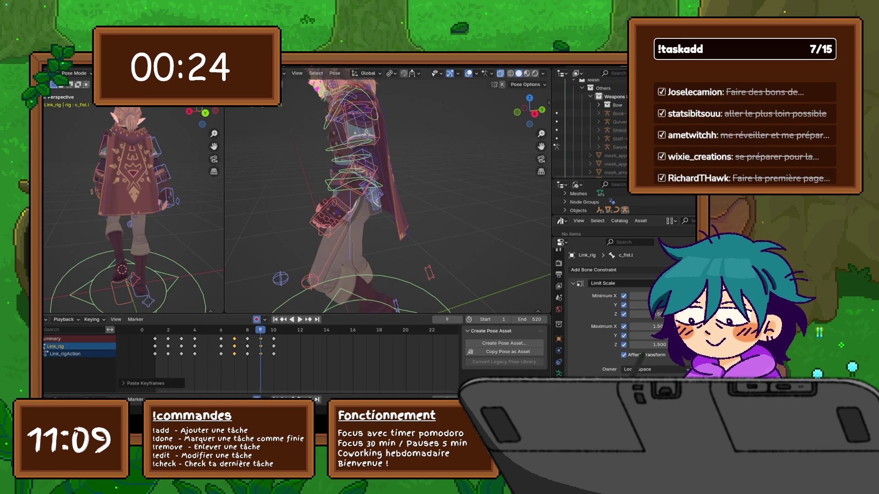
- Play the walk cycle from frame 6, stop on frame 8, and zoom in to review the pose
mouse_move(385, 206)
middle_down()
mouse_move(426, 206)
mouse_move(329, 206)
middle_up()
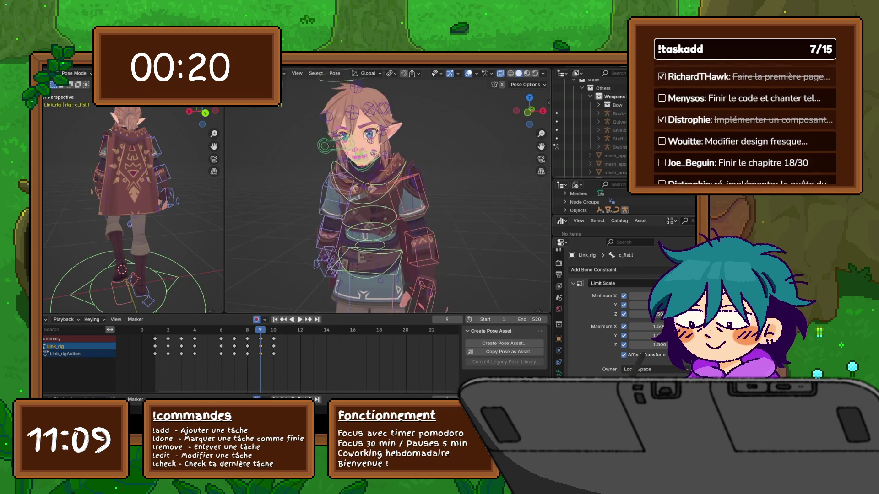
scroll(388, 192, down, 3)
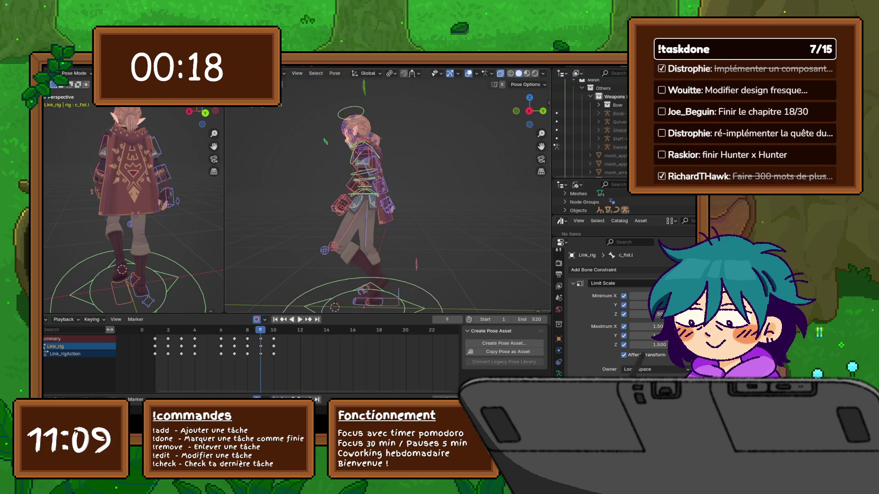
key(Left)
key(Left)
key(Left)
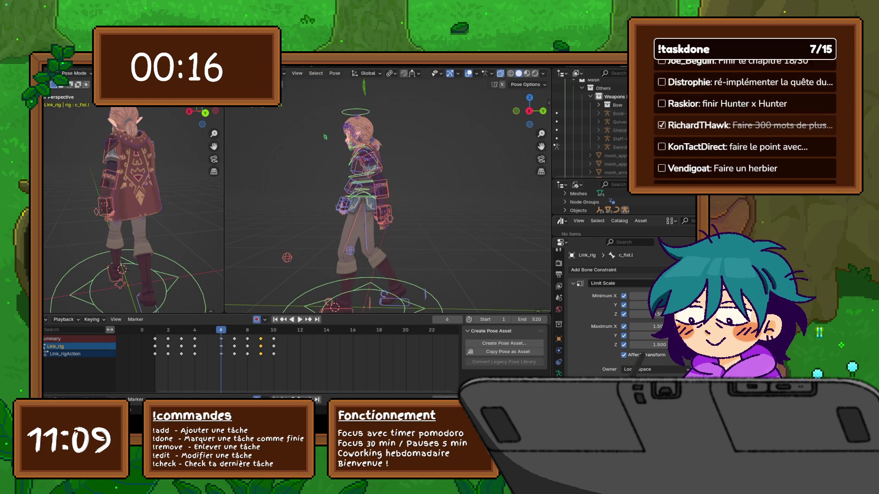
key(space)
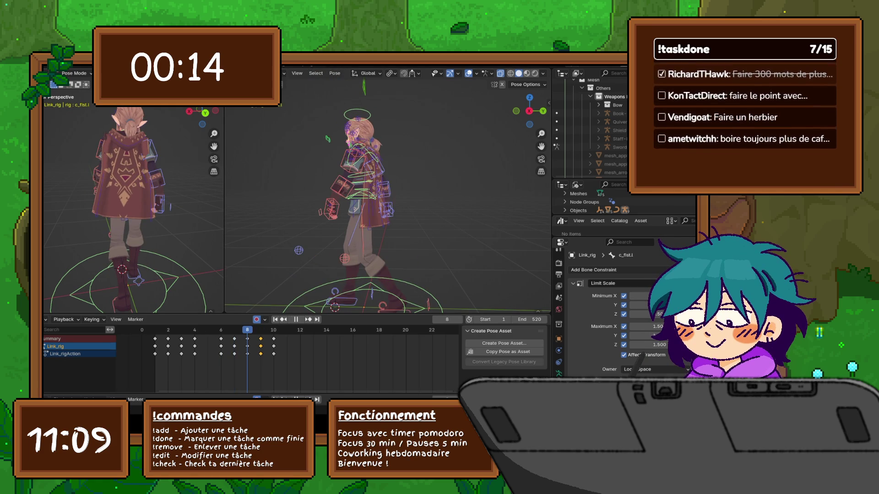
key(space)
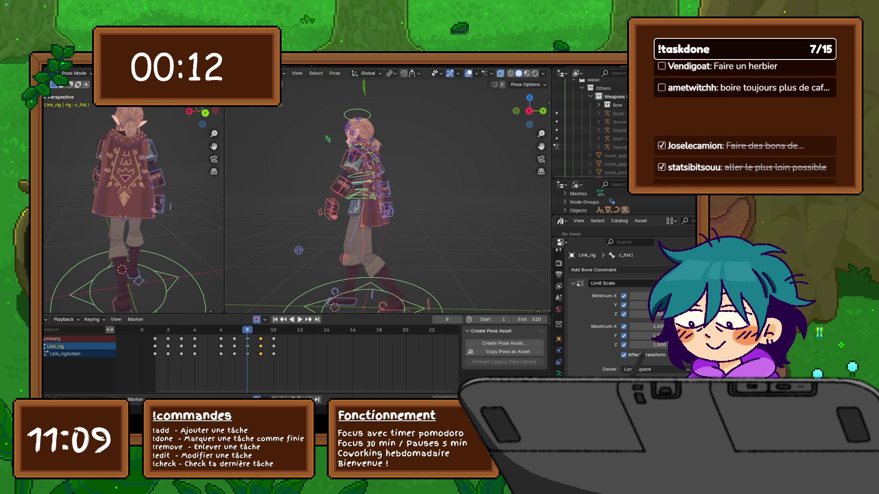
key(Left)
key(Left)
middle_drag(330, 206, 295, 155)
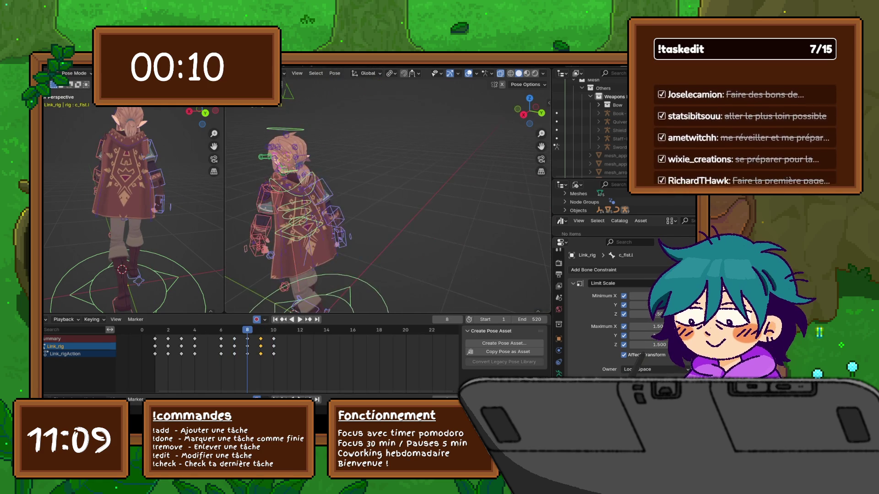
key(shift+ctrl+space)
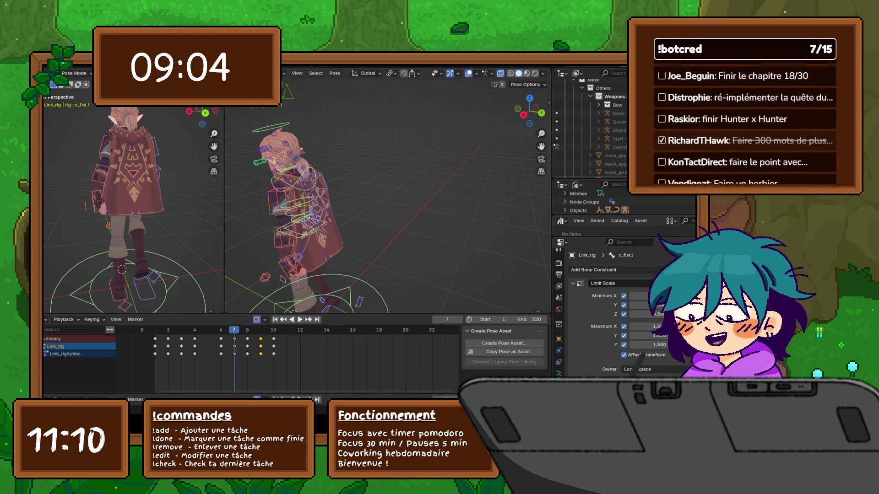
- Save the blend file with the walk-cycle keyframes via File > Save
middle_drag(385, 205, 440, 207)
click(49, 61)
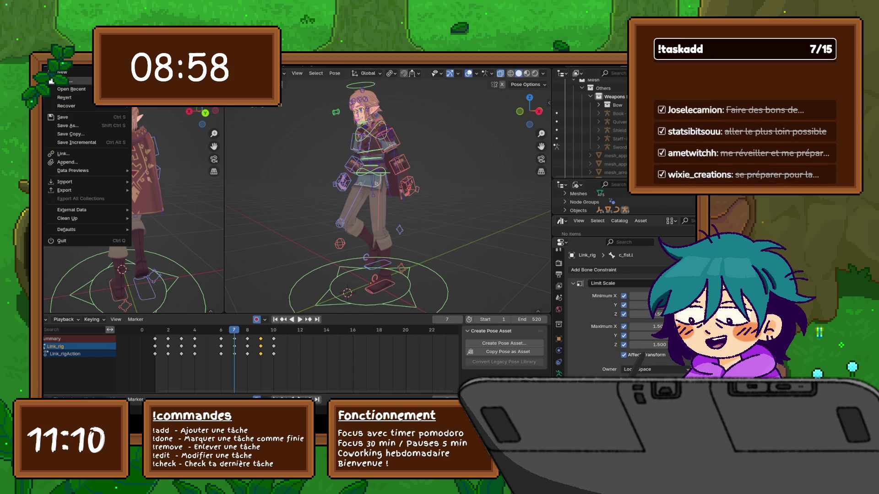
click(65, 117)
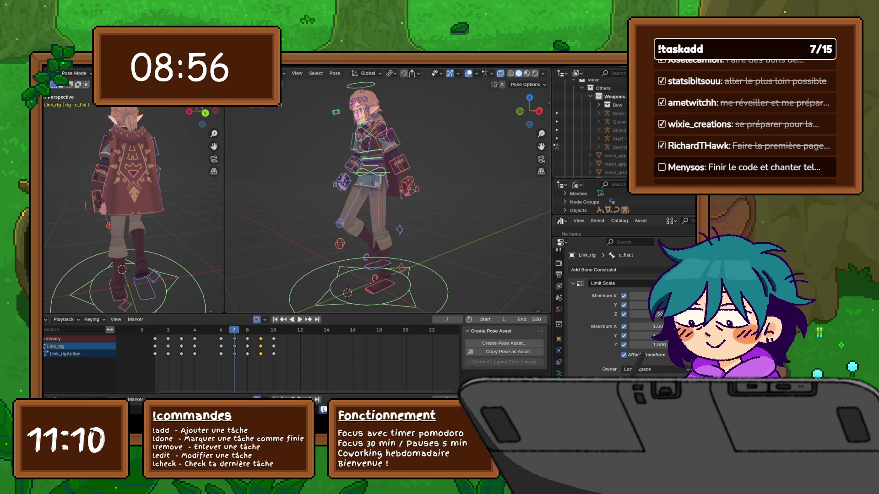